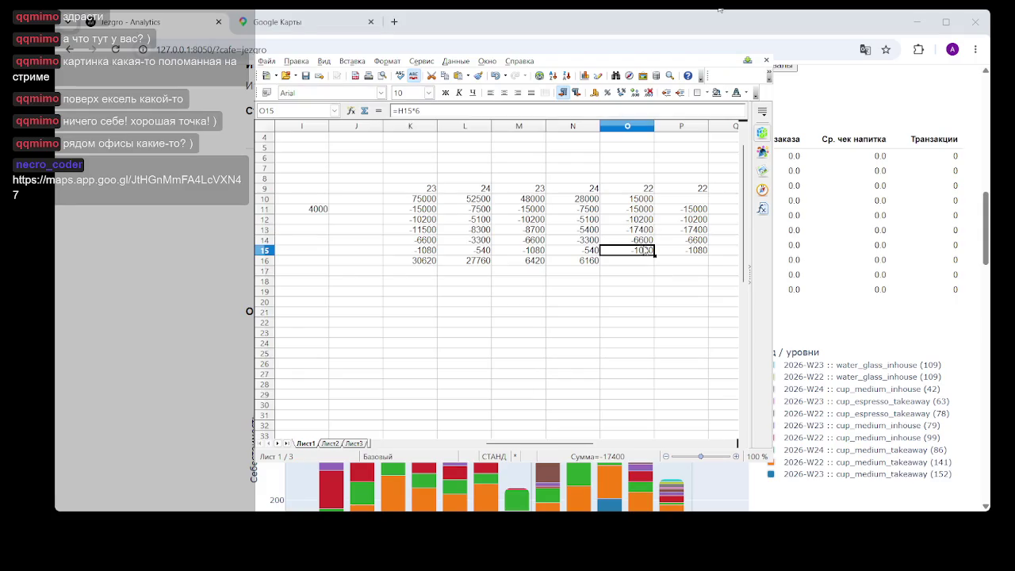
Enter -15000 as the row 13 cost in O13 and -7500 in P13.
click(642, 230)
text(-1)
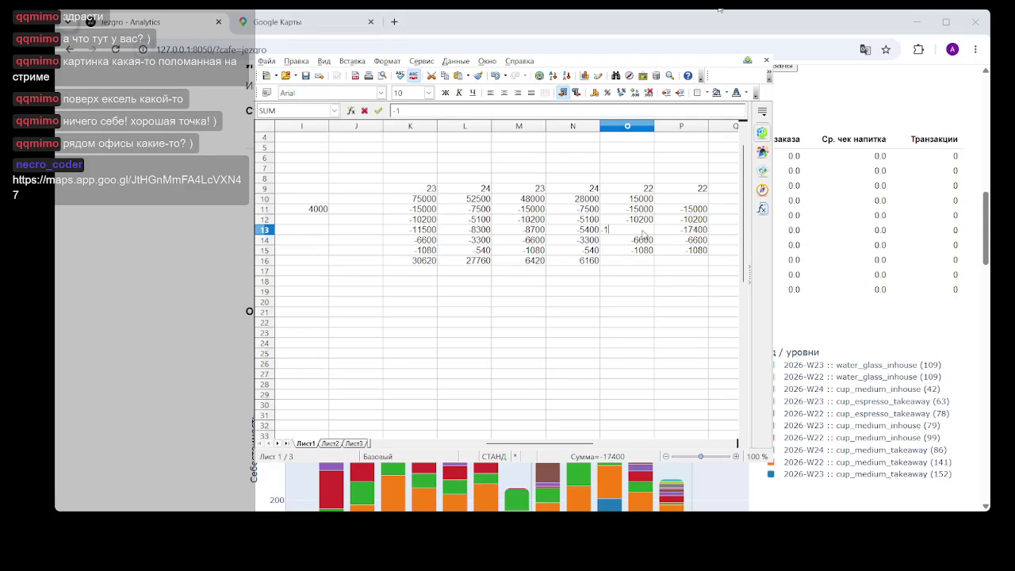
text(5000)
click(667, 286)
click(701, 230)
text(7)
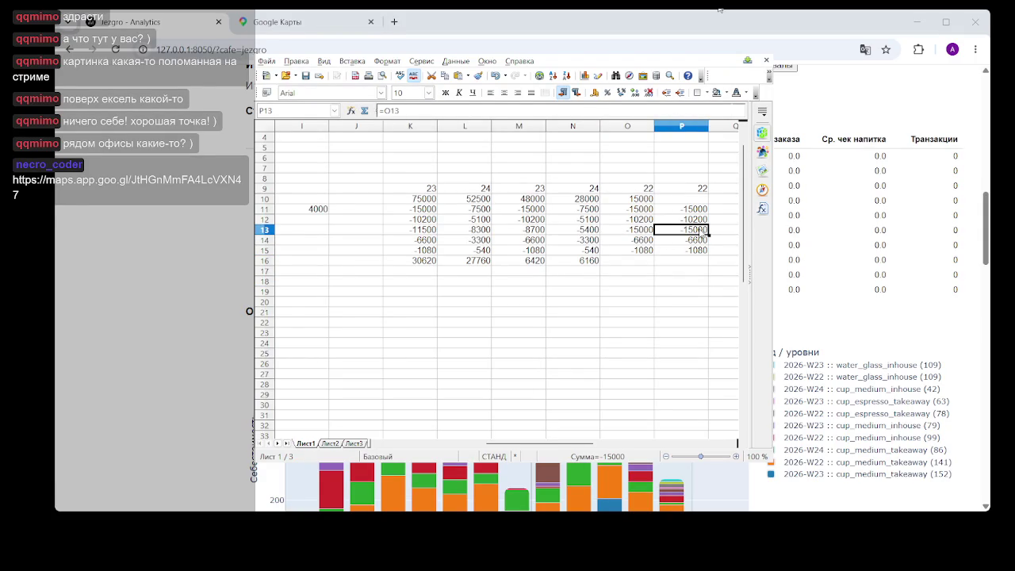
text(500)
key(BackSpace)
key(BackSpace)
key(BackSpace)
text(-7500)
click(678, 299)
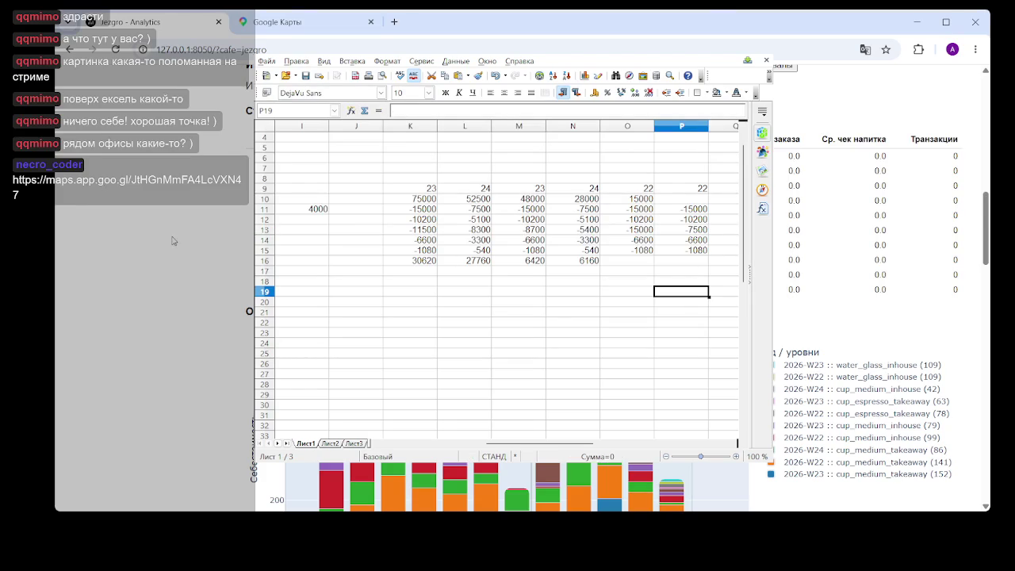
Scroll the Jezgro Analytics page to the interval stats table and the W22–W24 stacked bar chart.
scroll(173, 241, up, 5)
scroll(174, 240, up, 5)
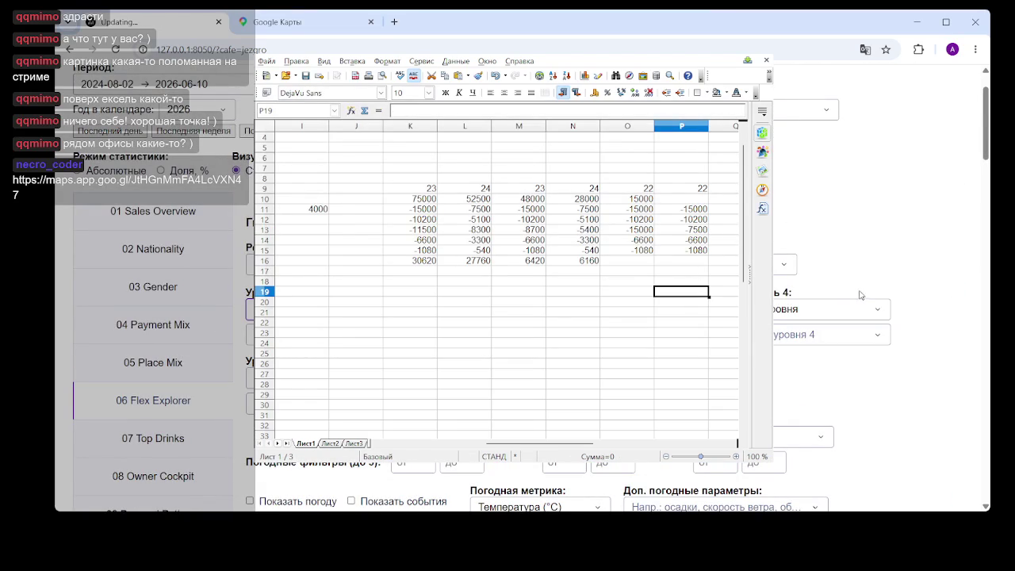
scroll(782, 294, down, 5)
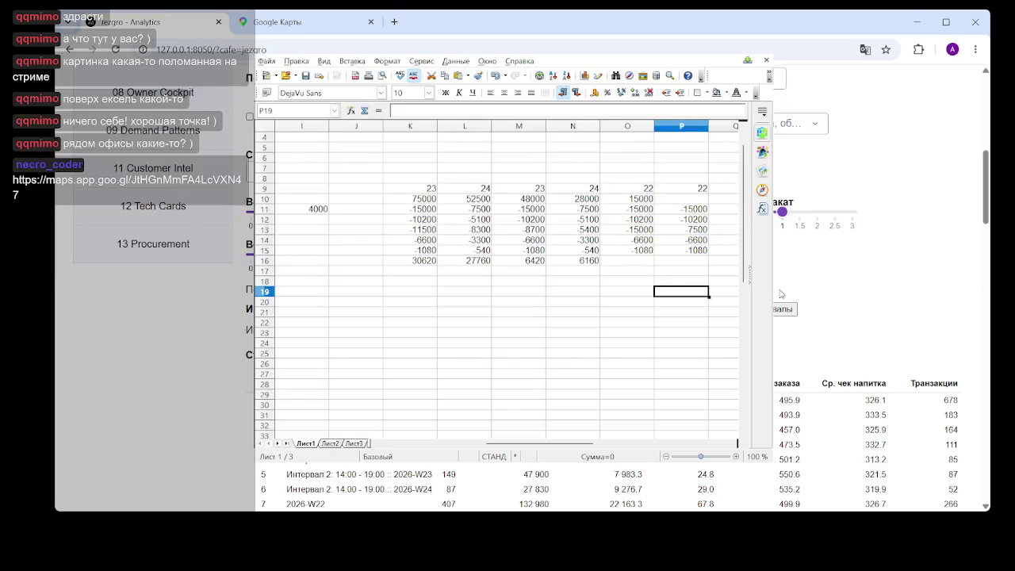
scroll(782, 294, down, 3)
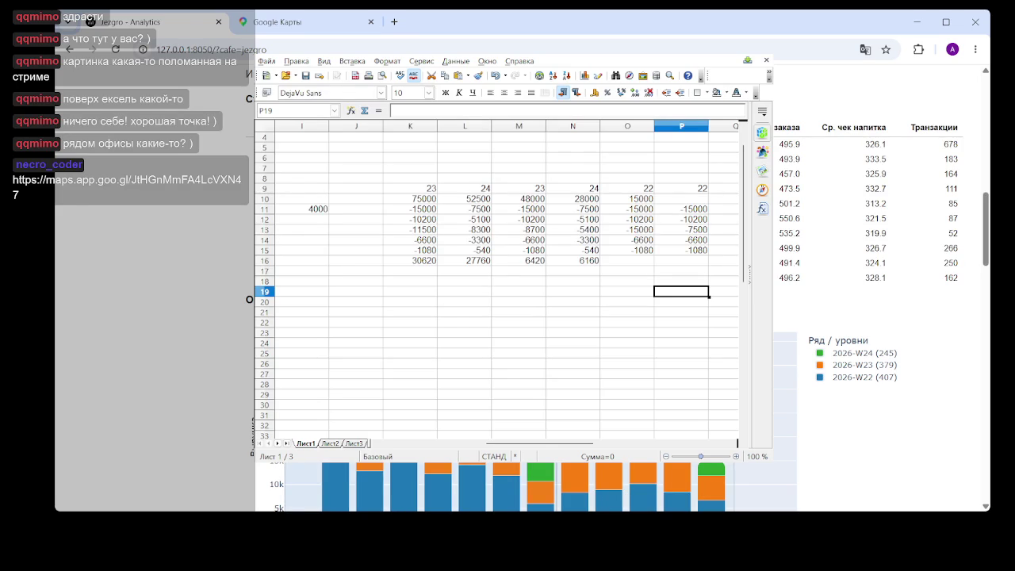
Enter revenues of 90000 in O10 and 42000 in P10.
click(690, 200)
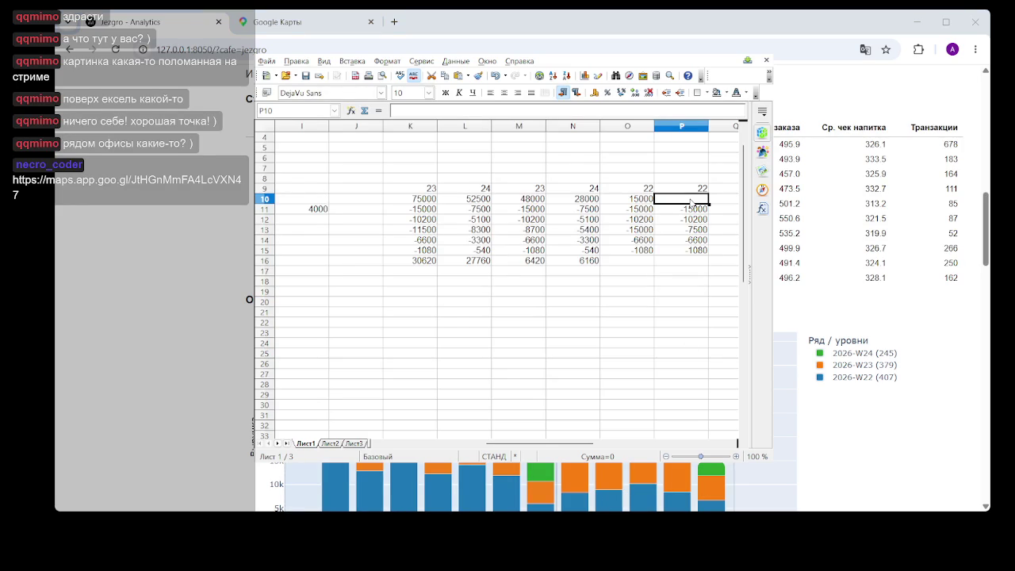
click(635, 203)
text(70)
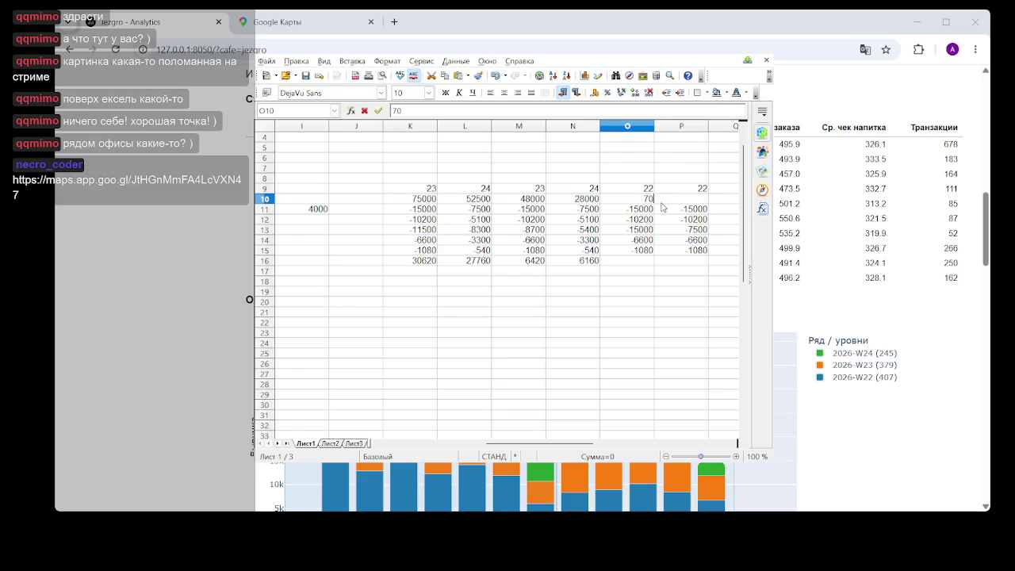
key(BackSpace)
key(BackSpace)
text(000)
key(Tab)
text(42000)
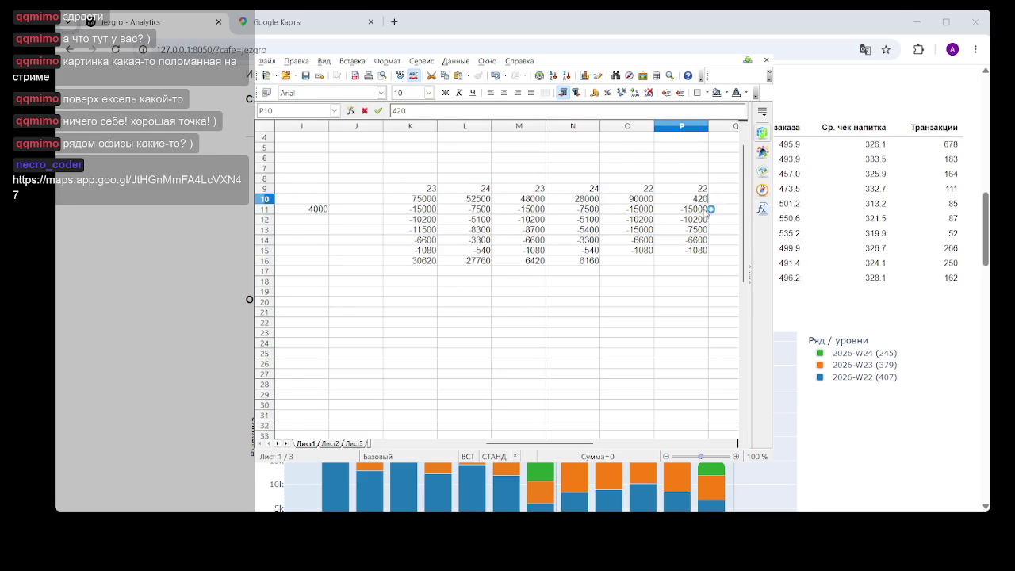
click(703, 284)
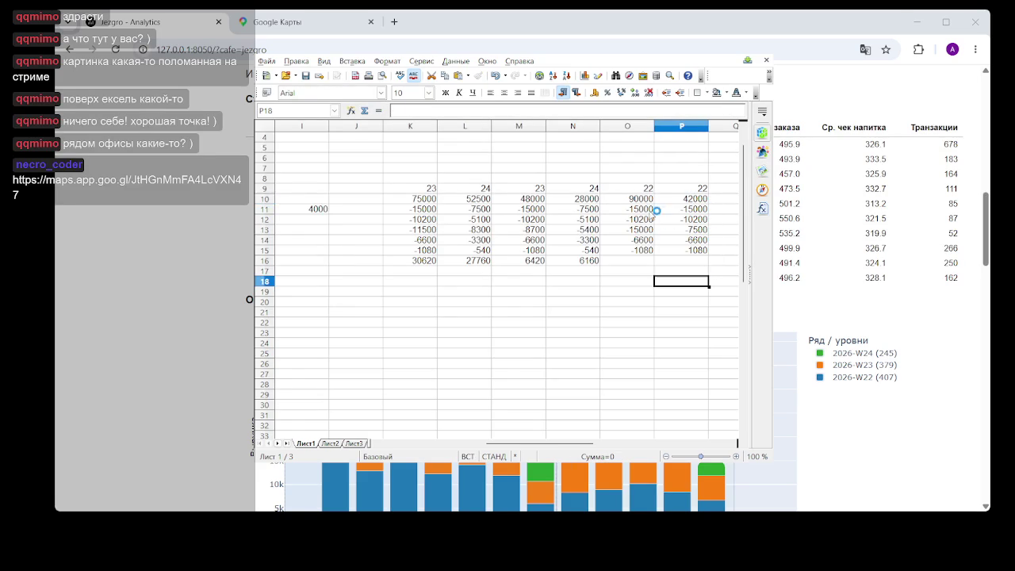
AutoSum columns O and P so row 16 totals 42120 and 1620.
drag(643, 199, 635, 261)
click(364, 110)
click(687, 200)
drag(687, 202, 694, 264)
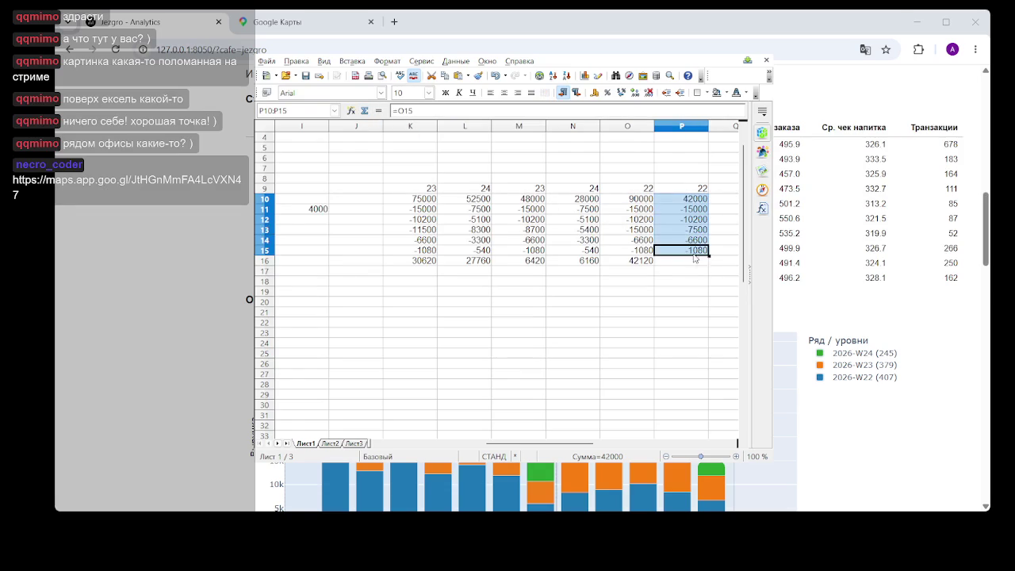
click(364, 110)
click(609, 292)
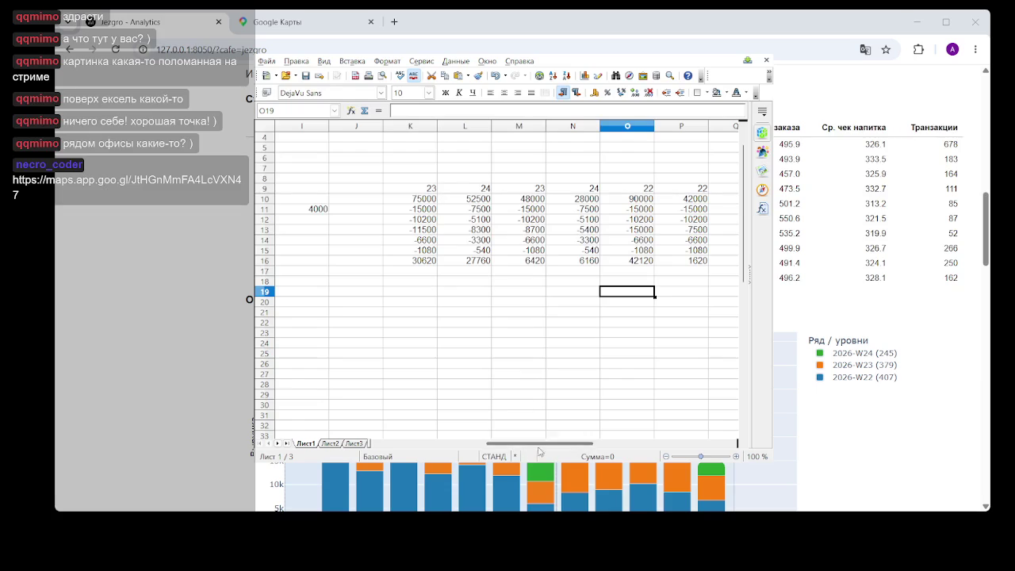
Select the 6420, 6160 and 1620 totals in M16, N16 and P16 and fill them purple.
click(651, 271)
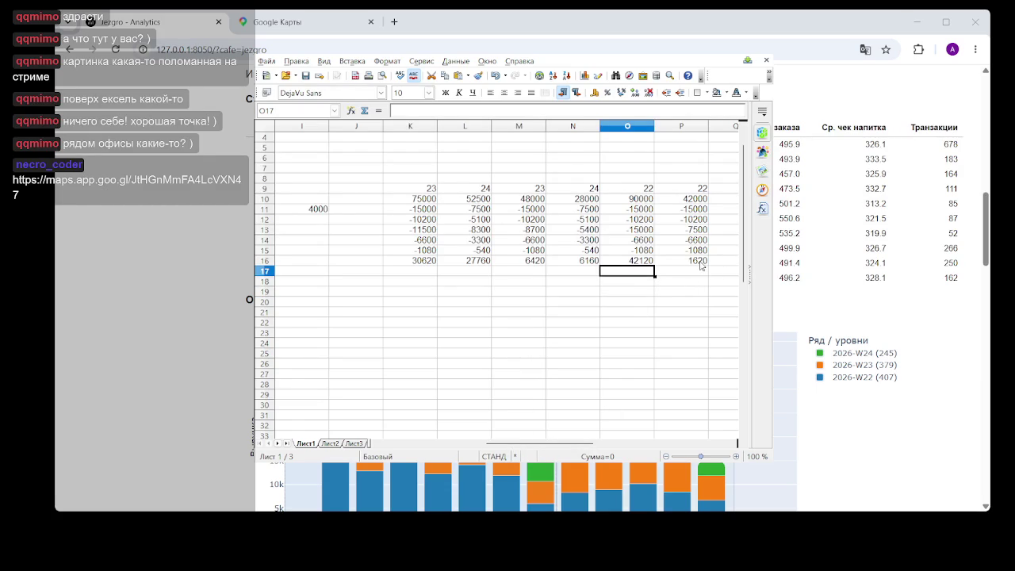
click(702, 265)
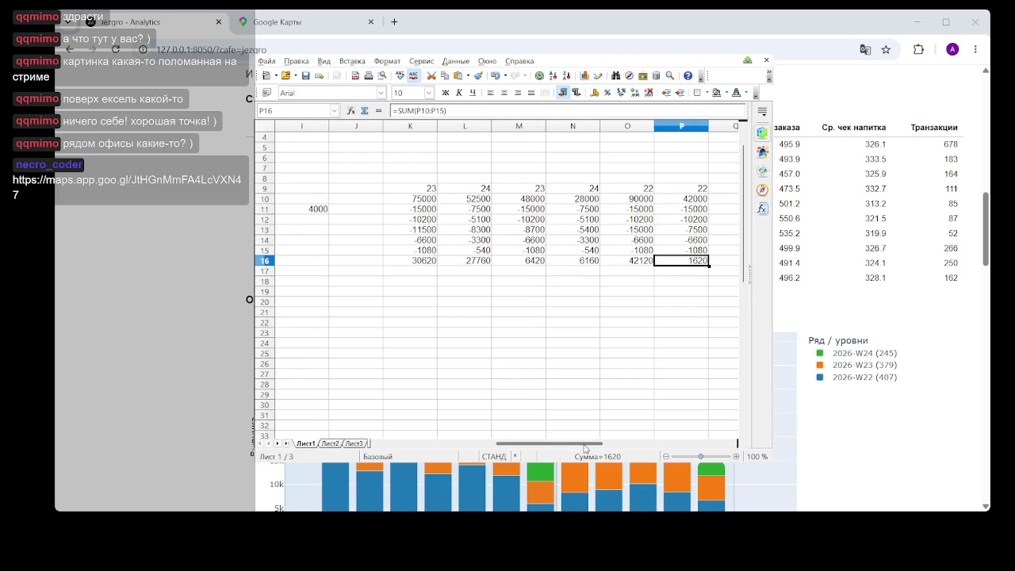
drag(578, 445, 589, 446)
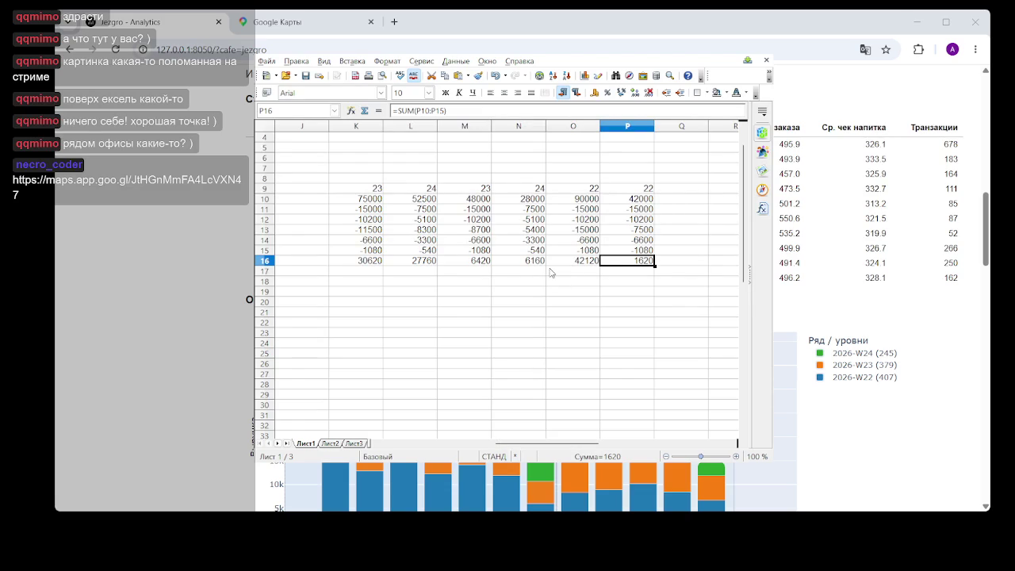
ctrl+click(485, 265)
ctrl+click(540, 251)
shift+click(521, 266)
ctrl+click(528, 254)
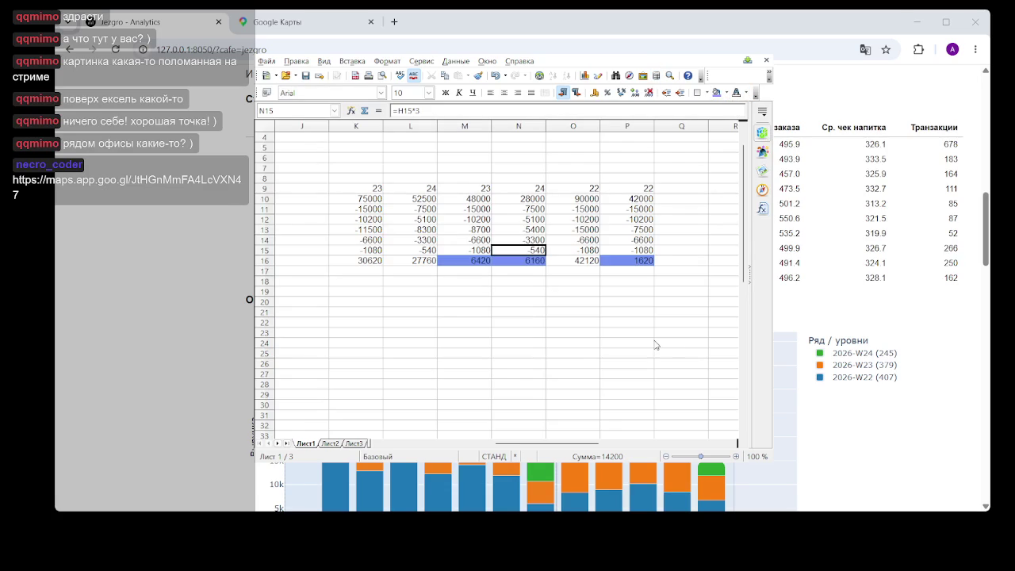
click(627, 343)
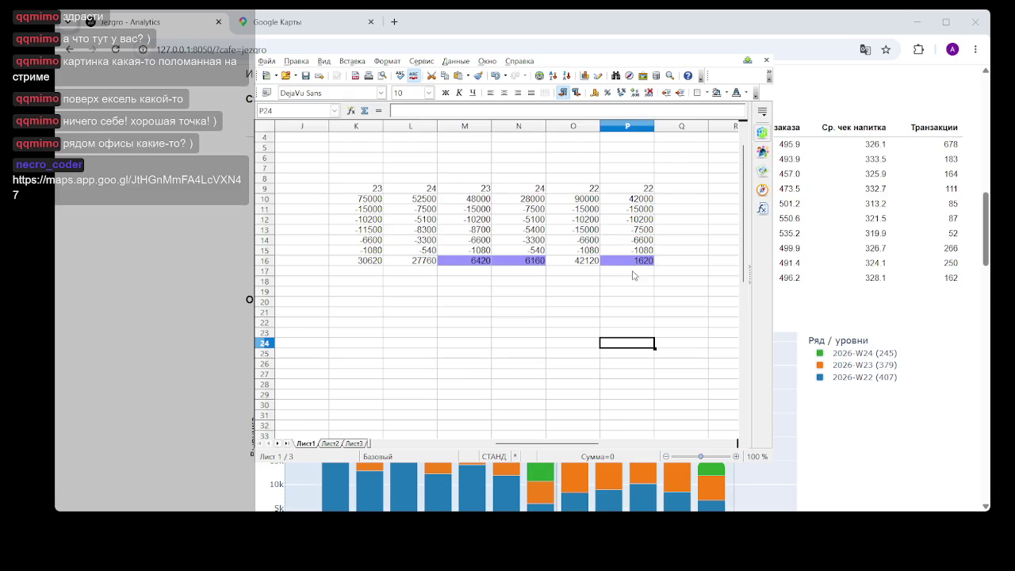
click(648, 262)
Select the 30620, 27760 and 42120 totals in K16, L16 and O16 and fill them green.
click(642, 282)
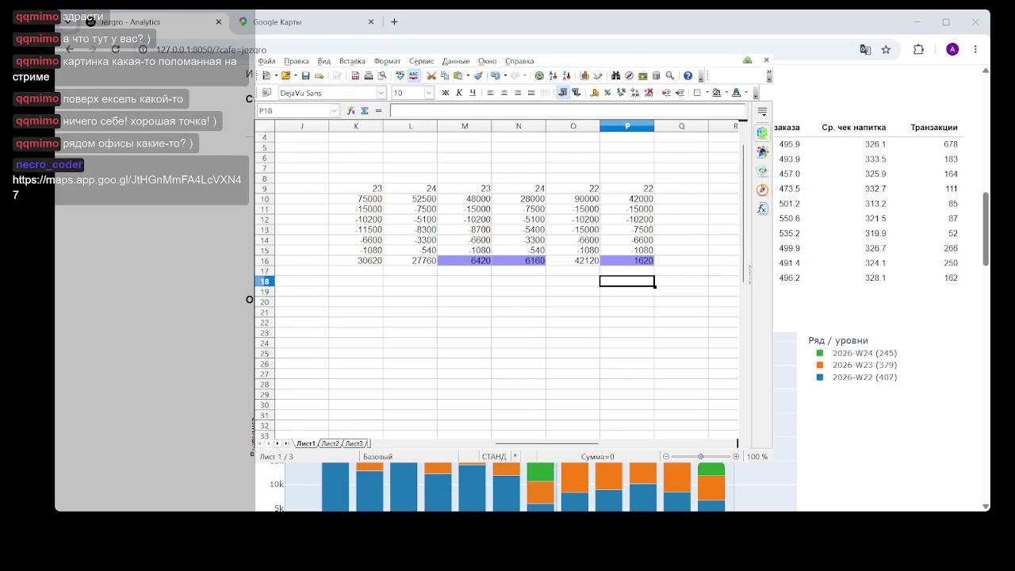
click(559, 323)
click(590, 266)
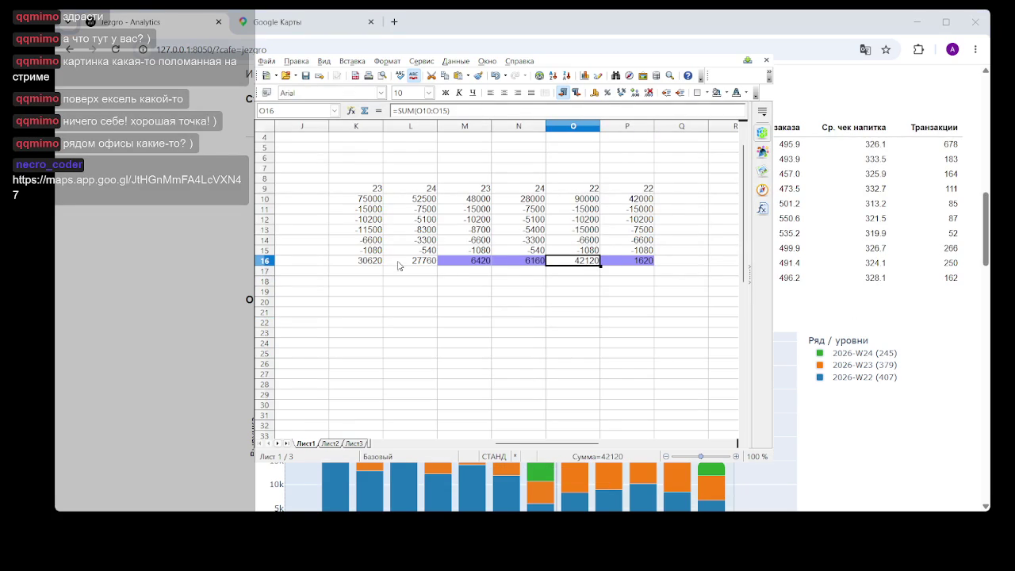
ctrl+click(373, 265)
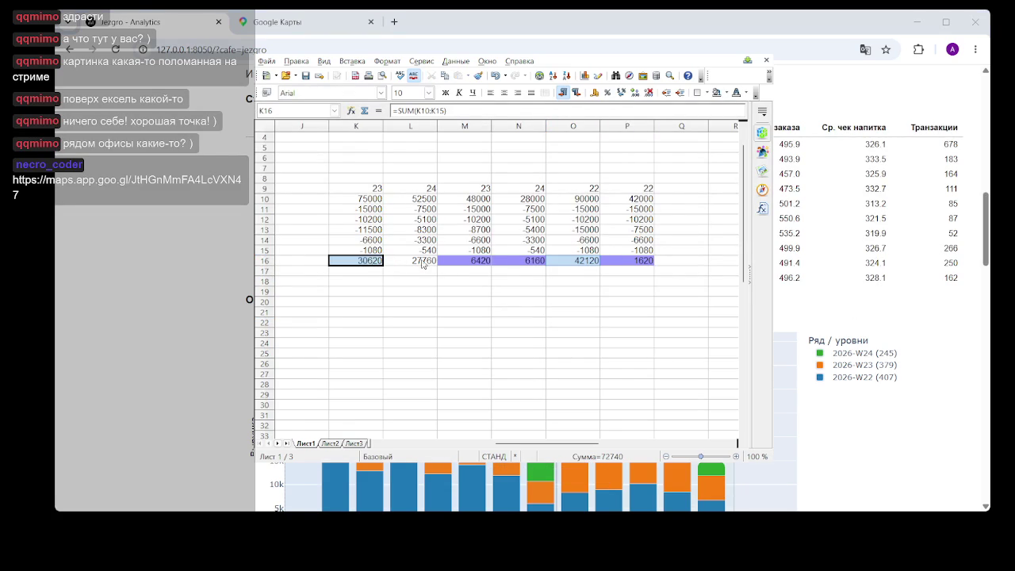
ctrl+click(420, 262)
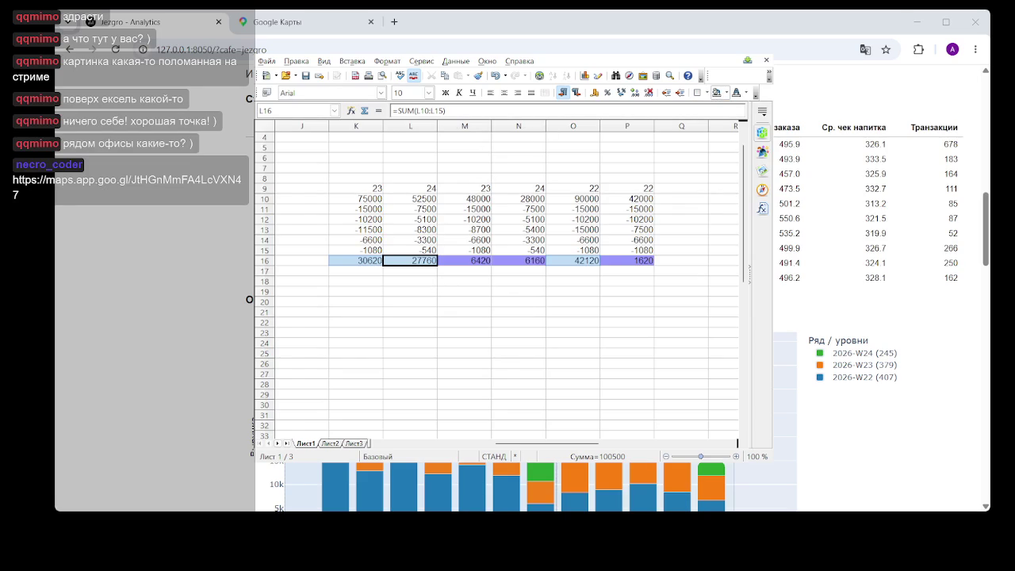
click(717, 93)
click(680, 323)
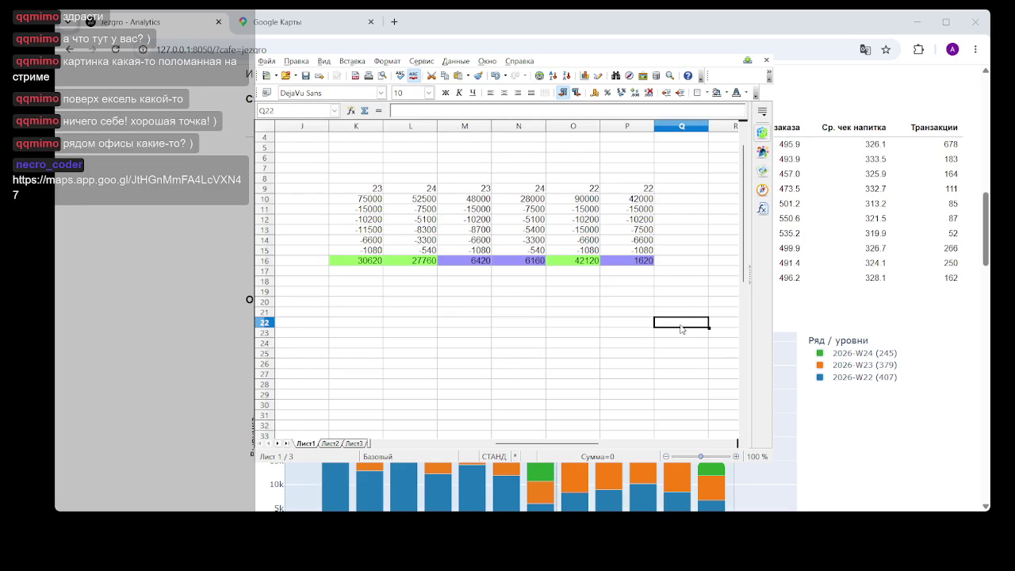
click(648, 261)
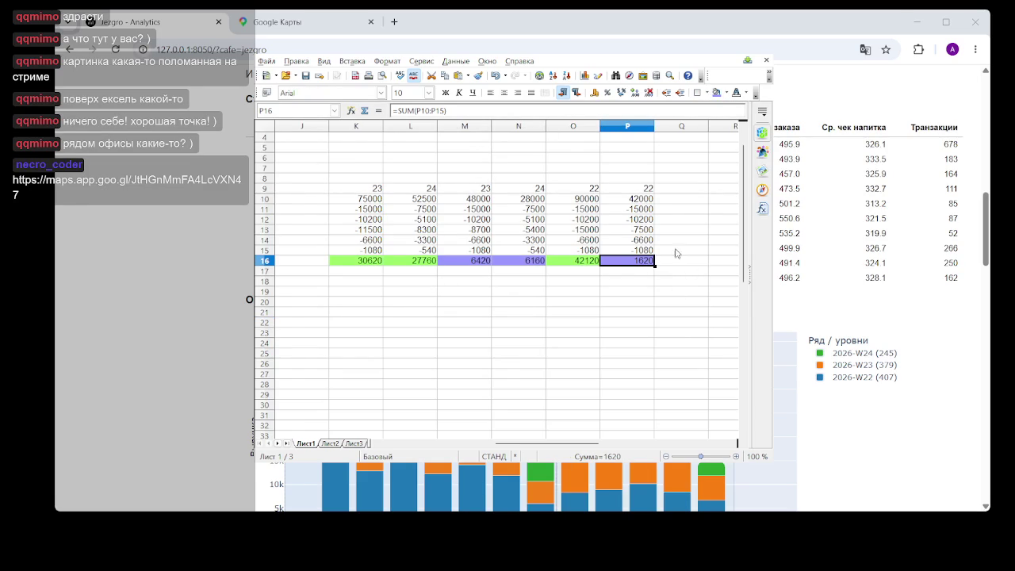
click(704, 292)
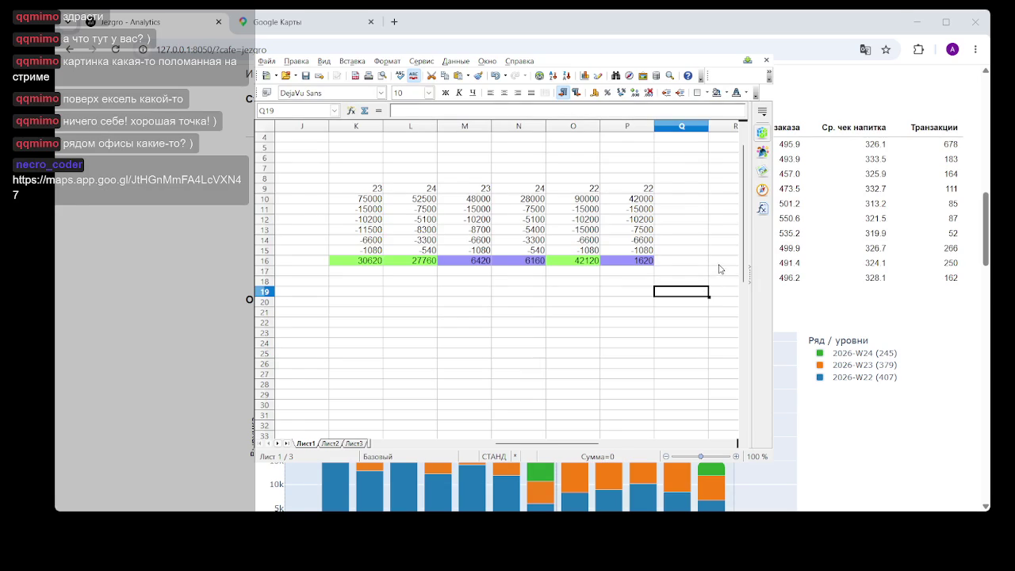
click(643, 261)
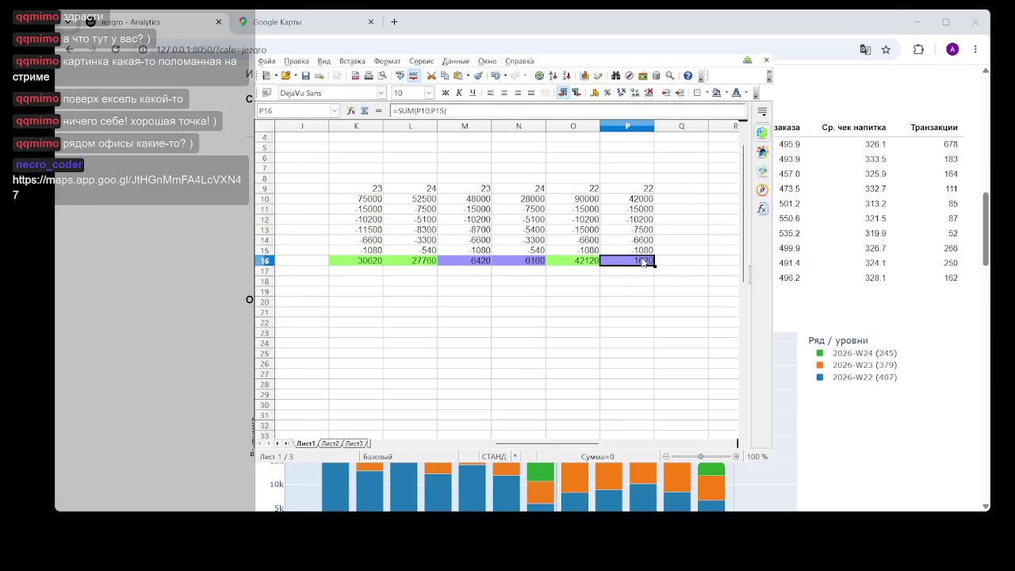
click(693, 229)
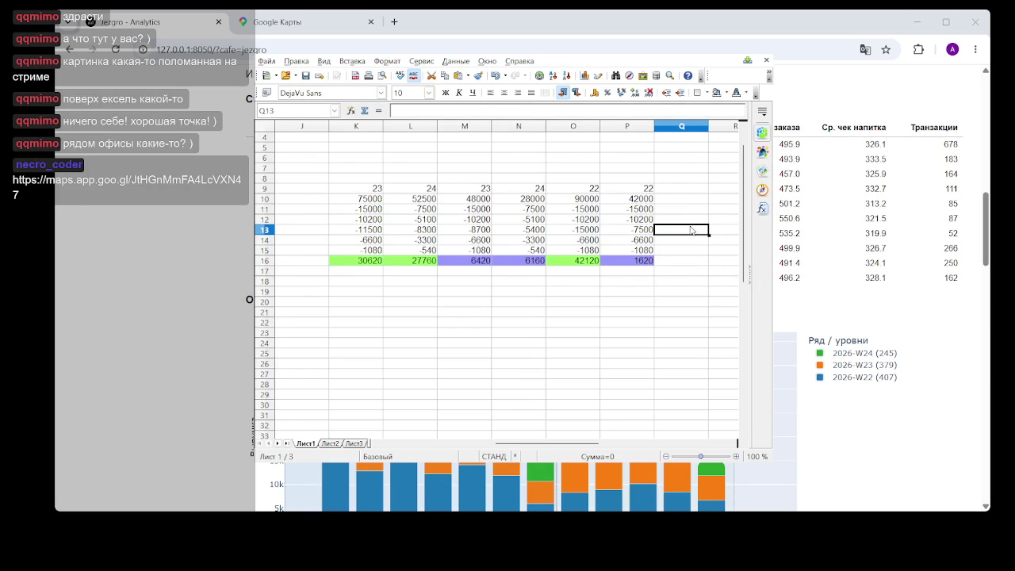
click(652, 262)
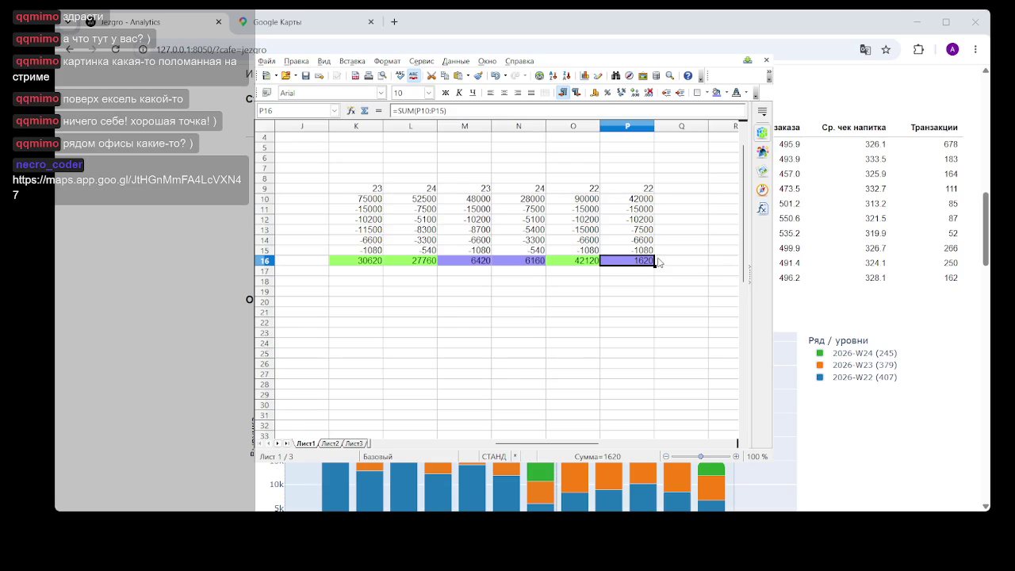
click(703, 253)
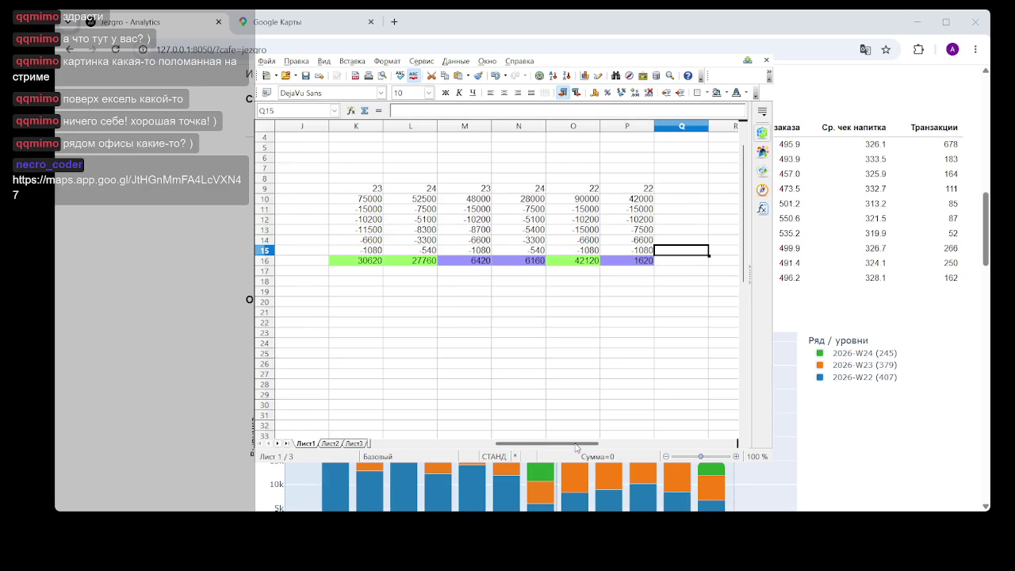
drag(577, 448, 509, 444)
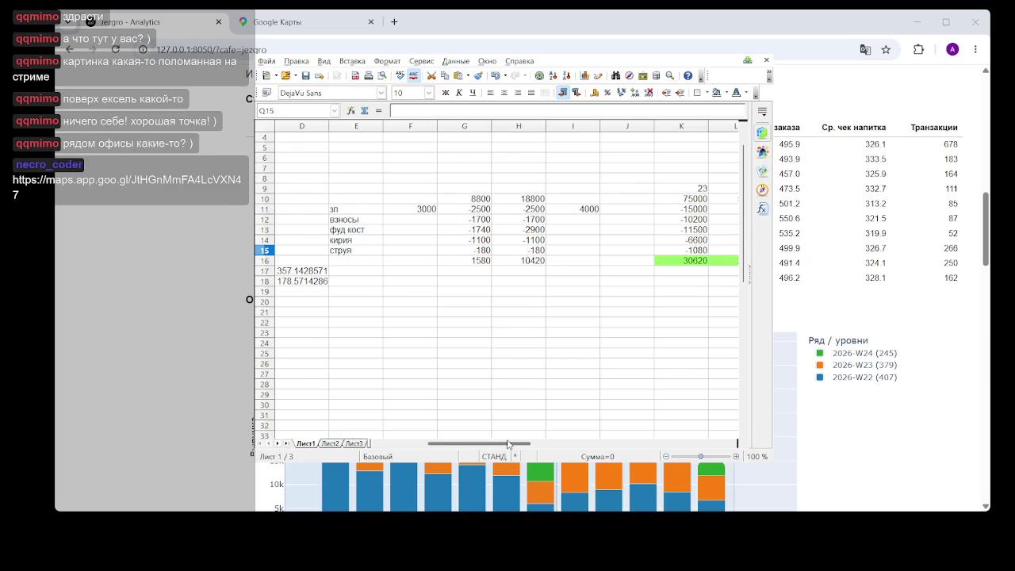
drag(509, 444, 583, 444)
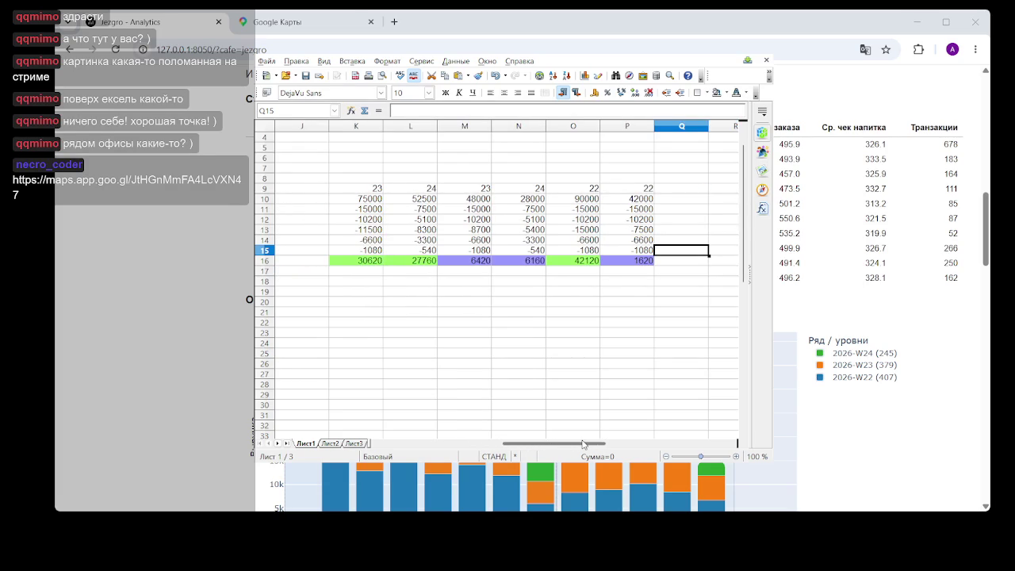
Clear the existing cost value in P11.
click(643, 209)
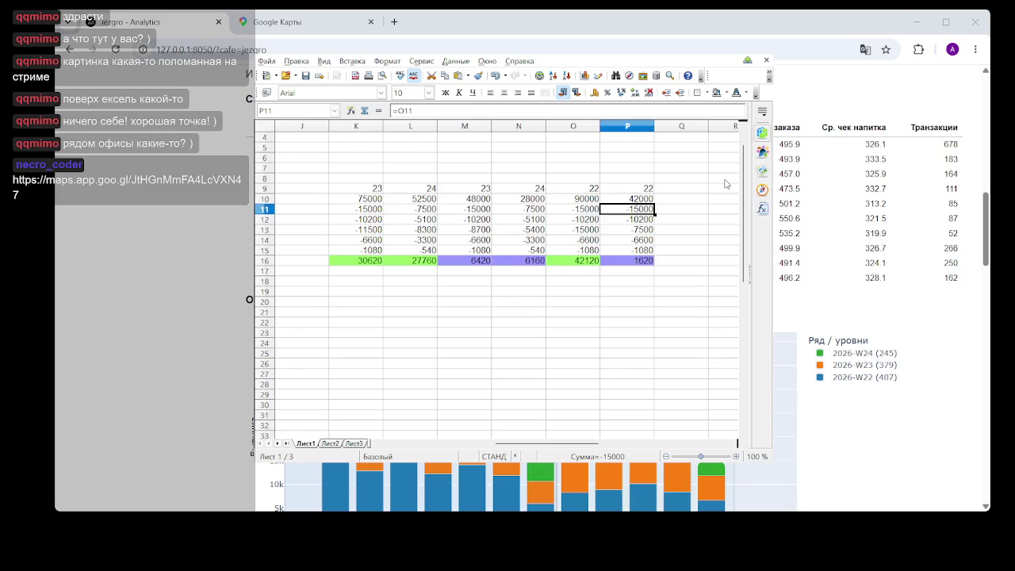
text(-10)
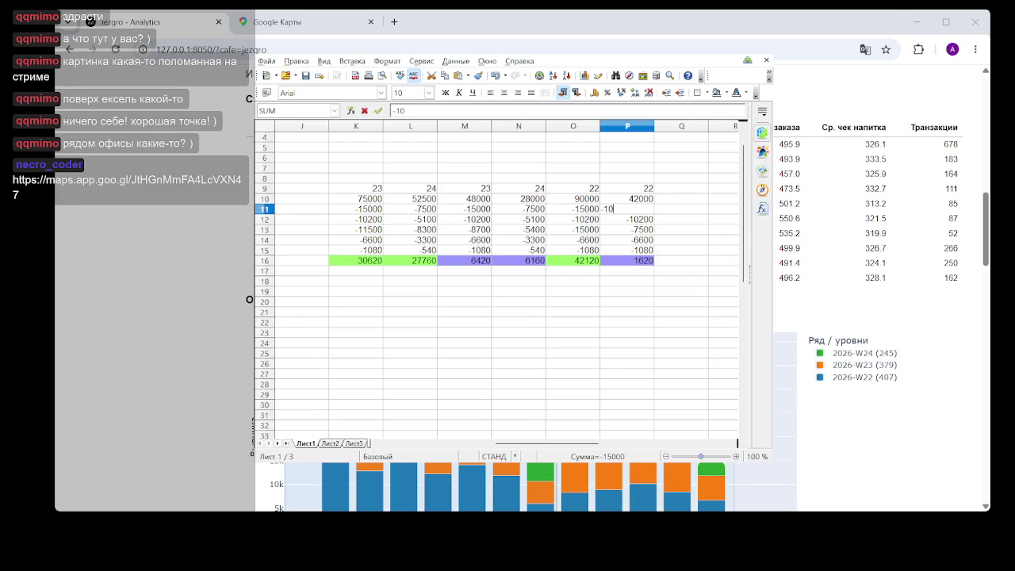
text(0)
key(BackSpace)
key(BackSpace)
key(BackSpace)
key(BackSpace)
key(Return)
Enter the formula =30000/28/2 in P11, then delete it to make way for a new value.
click(641, 211)
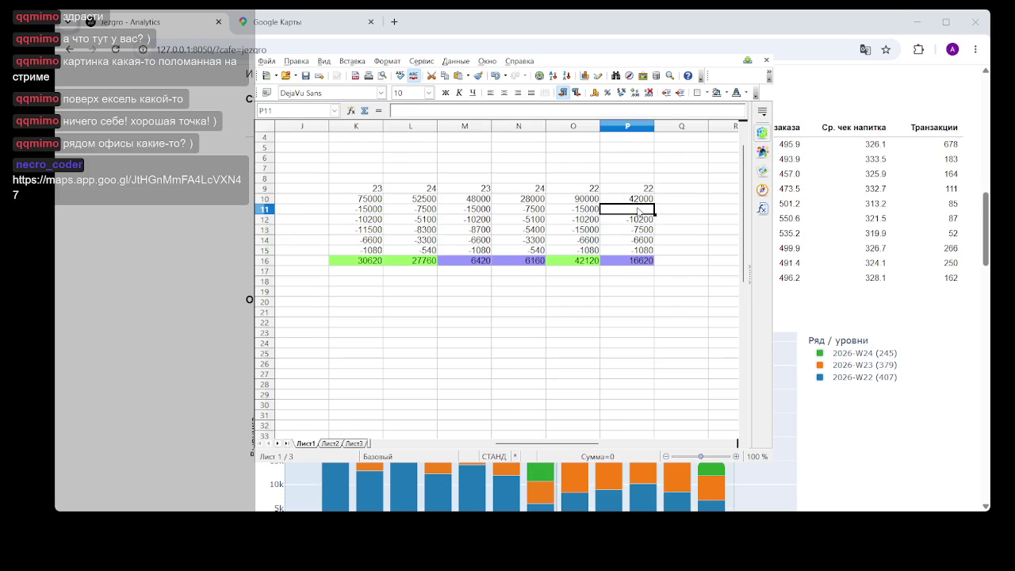
text(=30)
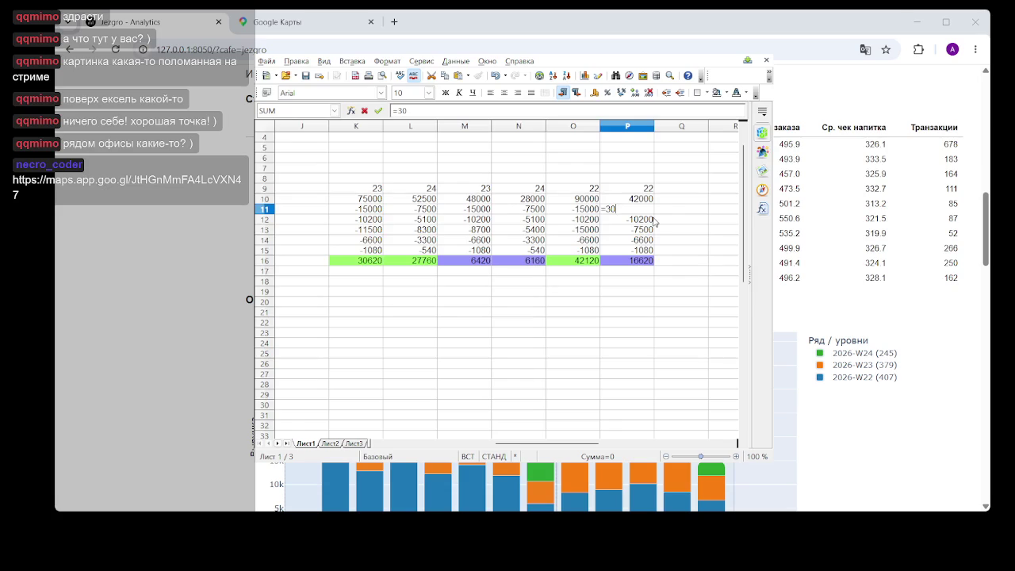
text(00/)
text(2857)
key(Return)
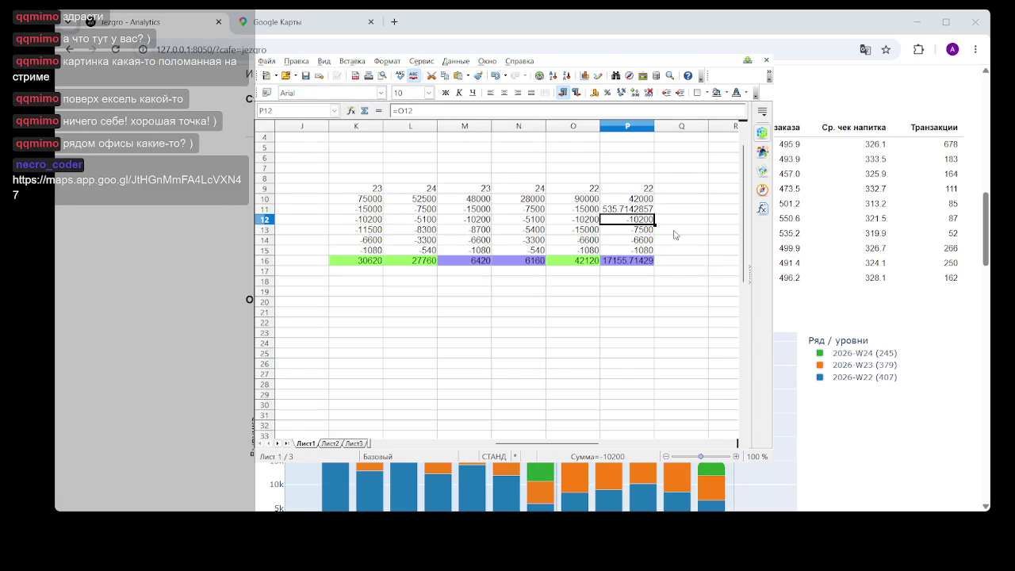
click(631, 210)
key(Delete)
Enter -500 as the P11 cost.
text(-500)
click(695, 232)
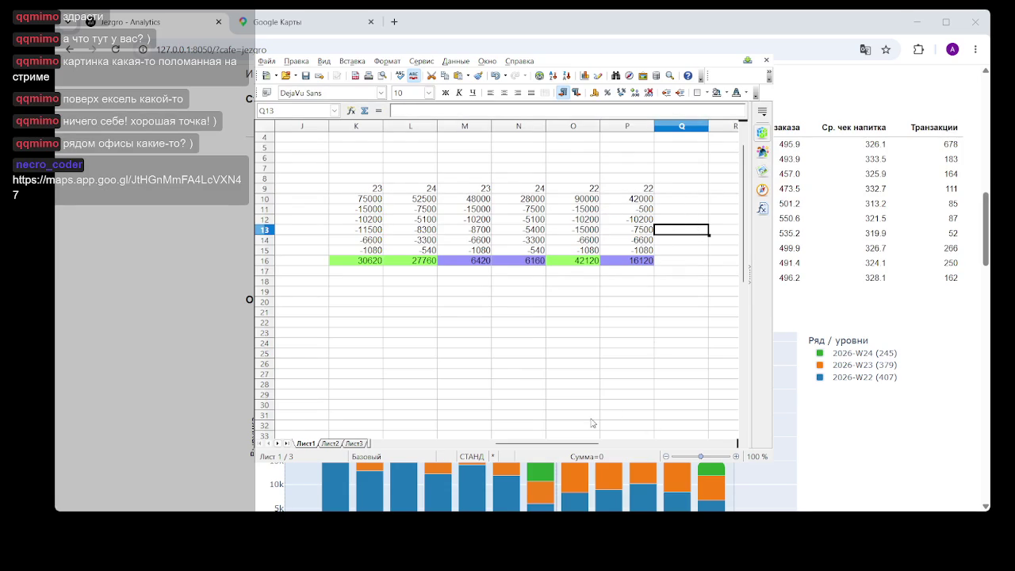
click(634, 220)
mouse_move(578, 447)
mouse_down()
mouse_move(503, 441)
mouse_move(544, 442)
mouse_up()
drag(574, 441, 577, 441)
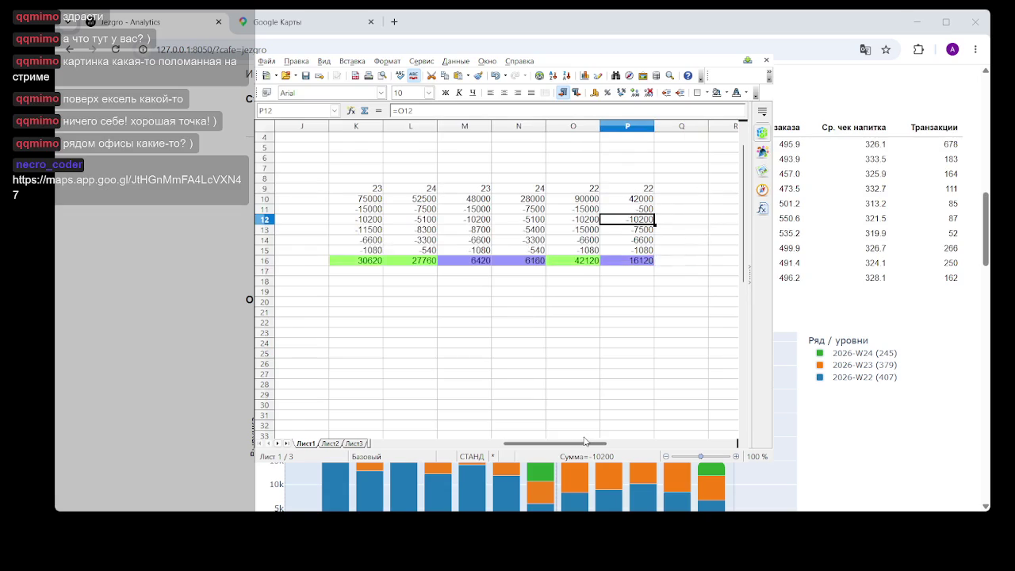
click(646, 240)
Enter =-2000/28/2 in P12 and confirm the P16 total reads 26284.28571.
click(645, 220)
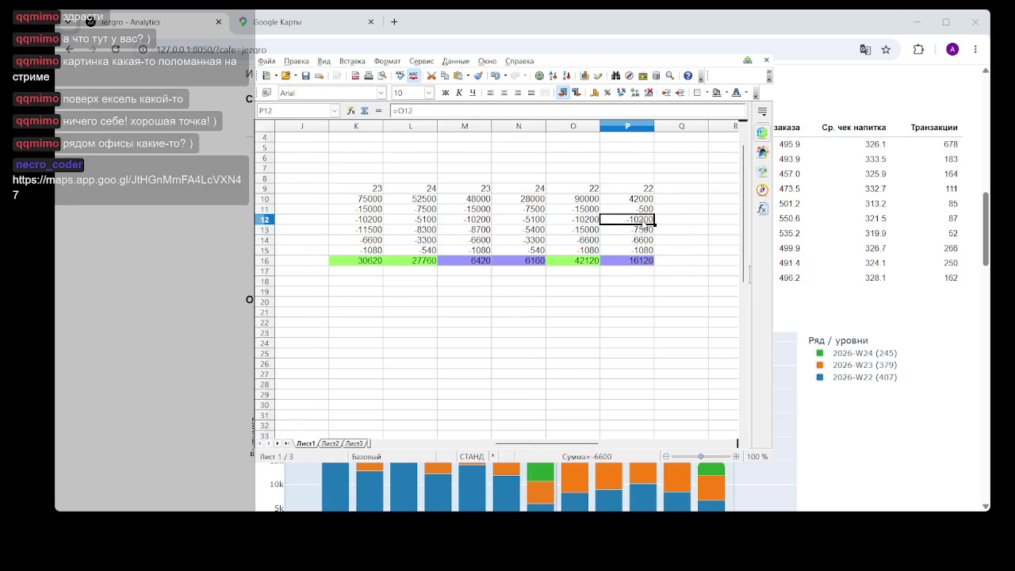
text(=)
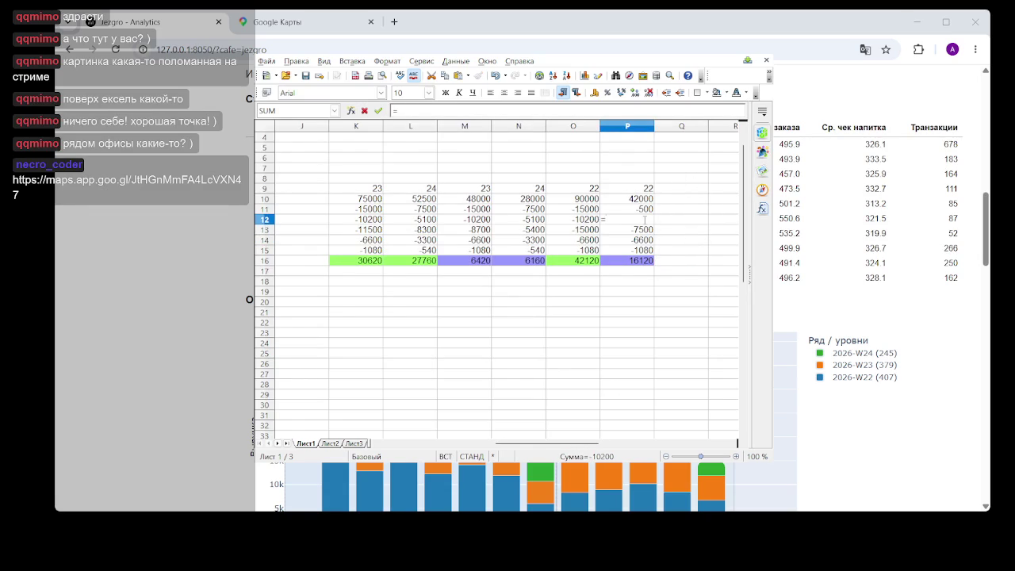
text(-2000/28/2)
key(Return)
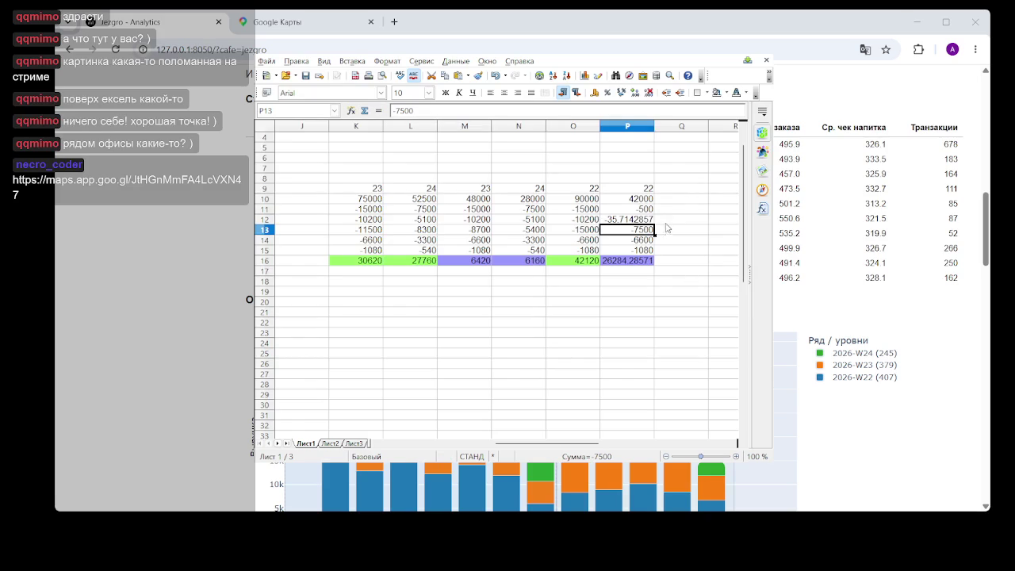
click(688, 313)
click(645, 272)
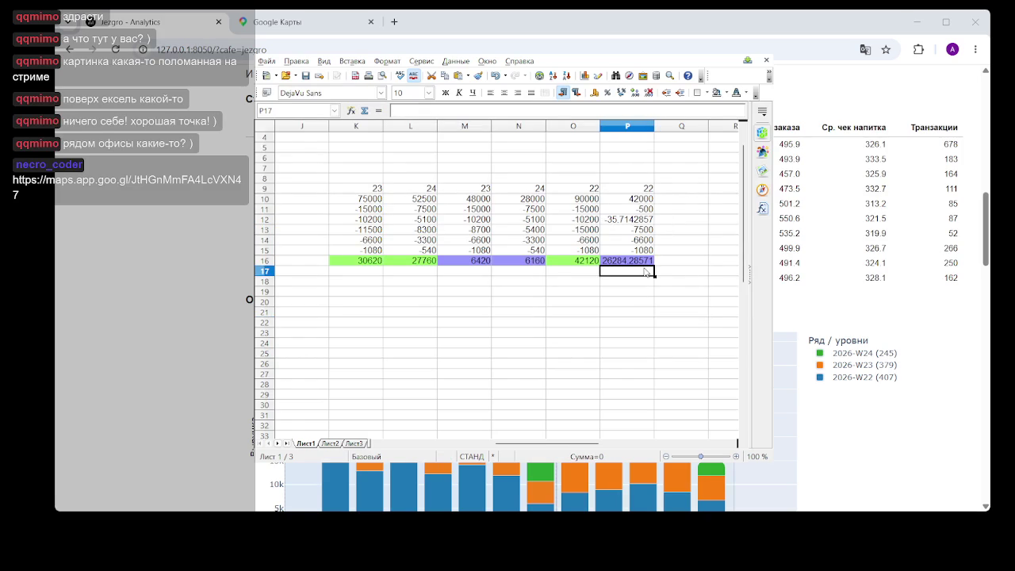
click(645, 263)
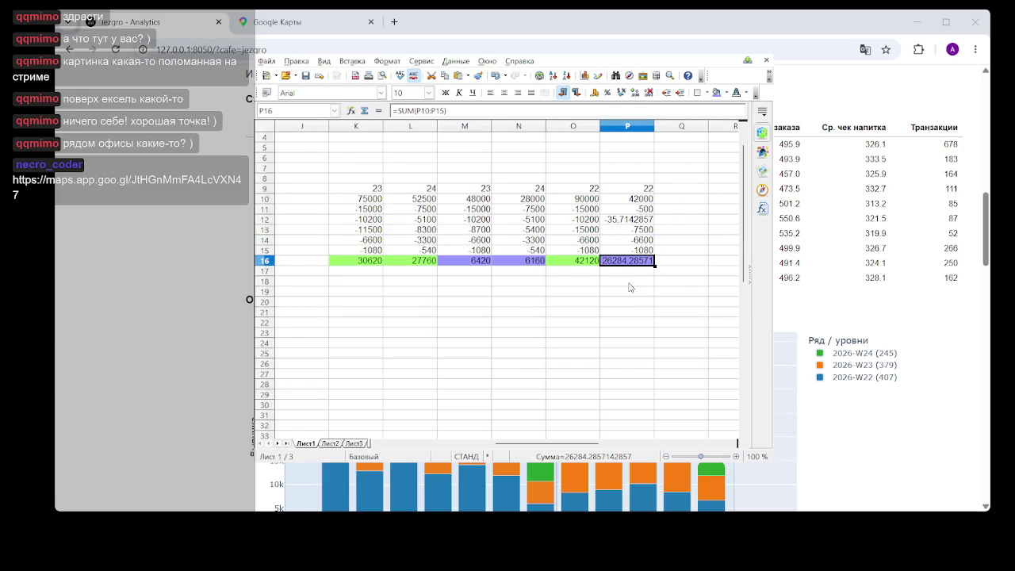
click(629, 275)
click(630, 263)
Type 1600 in O18 and 26000 in P18 below the row 16 totals.
click(563, 284)
text(1600)
click(629, 284)
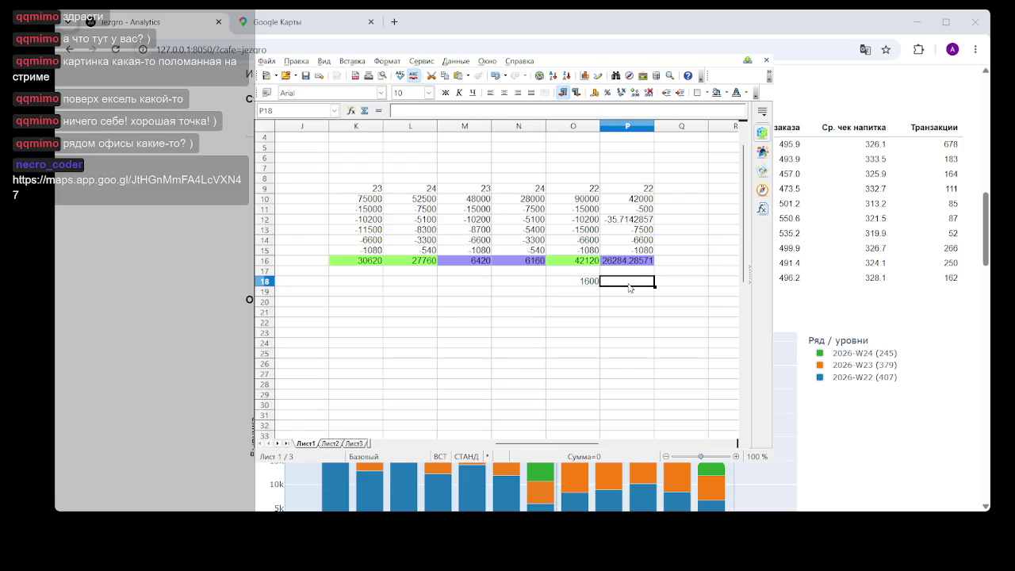
text(26000)
click(687, 325)
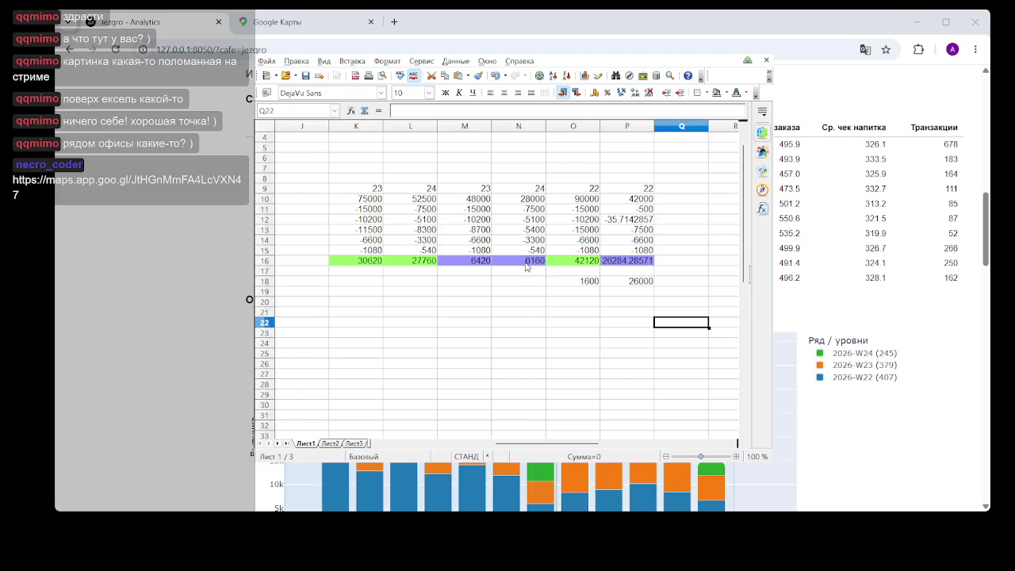
click(623, 282)
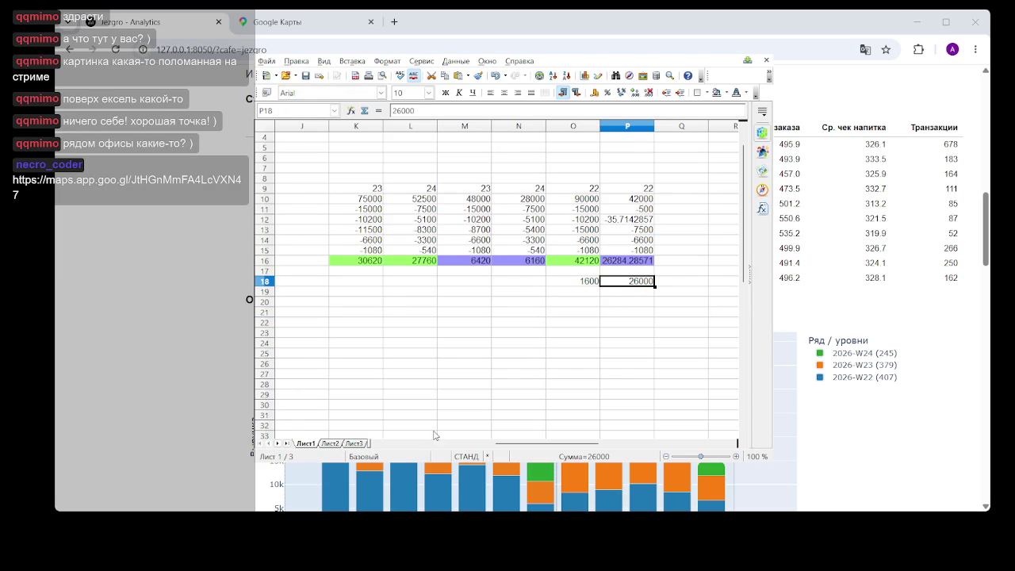
click(568, 310)
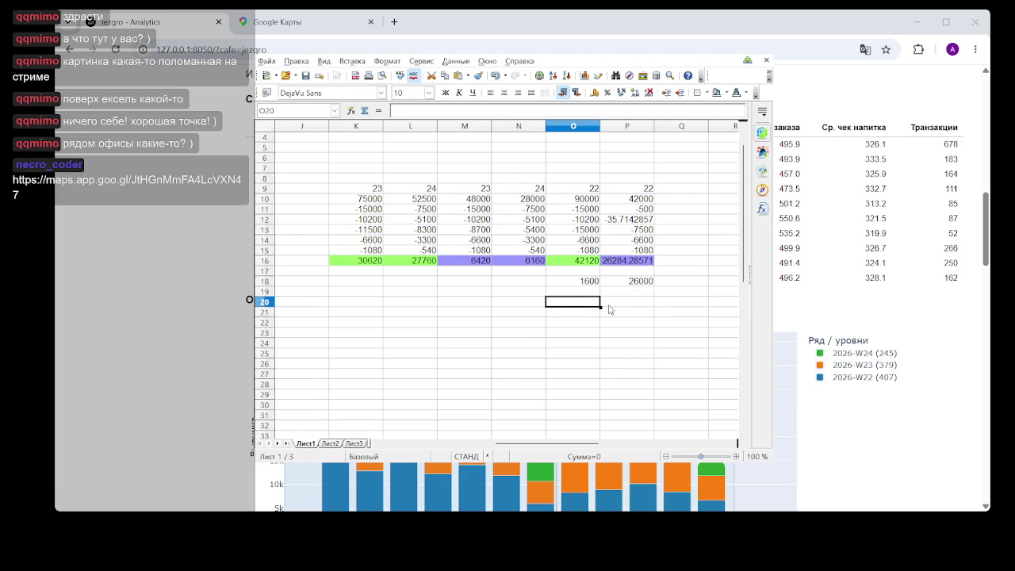
click(636, 345)
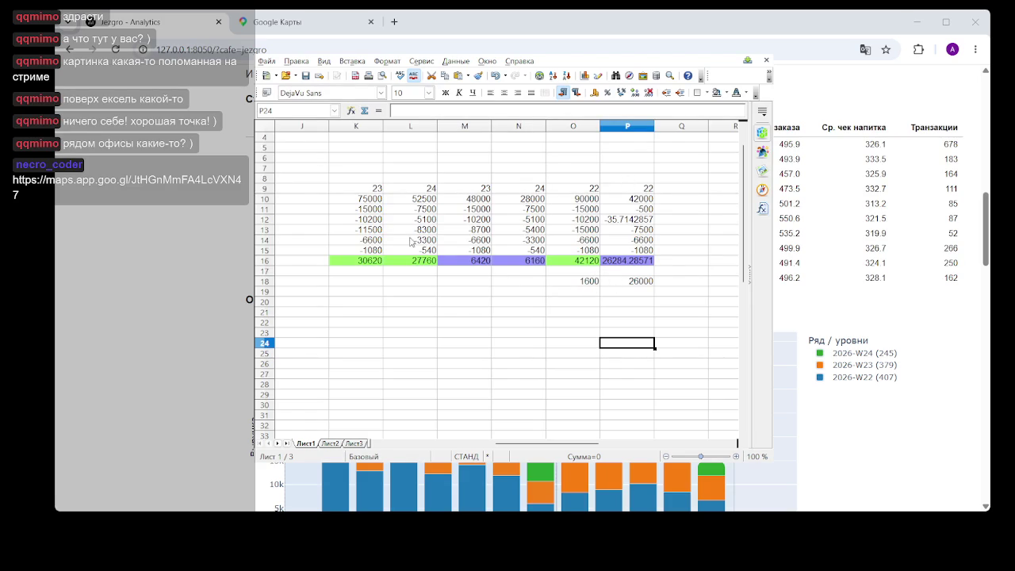
click(357, 201)
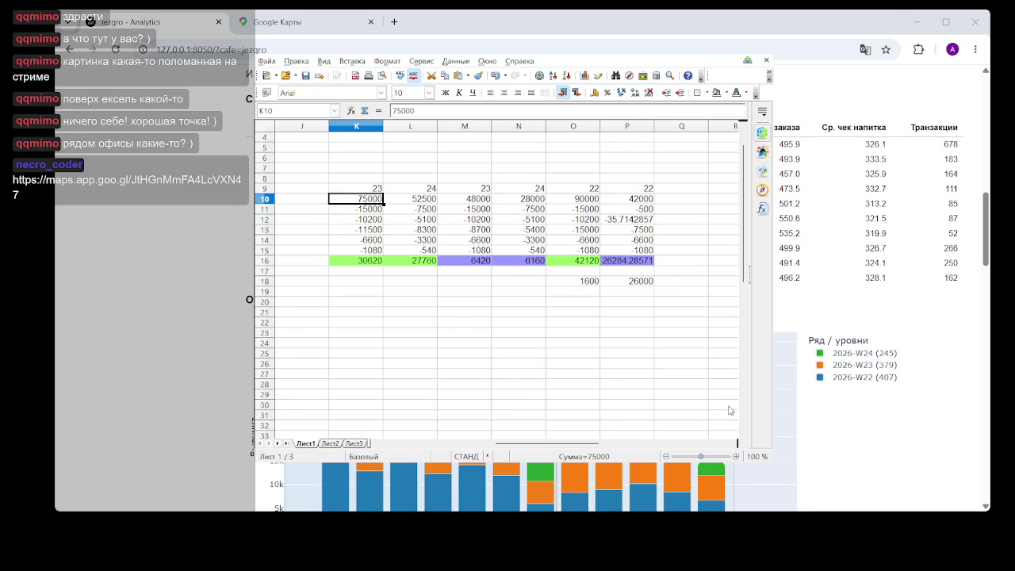
click(640, 324)
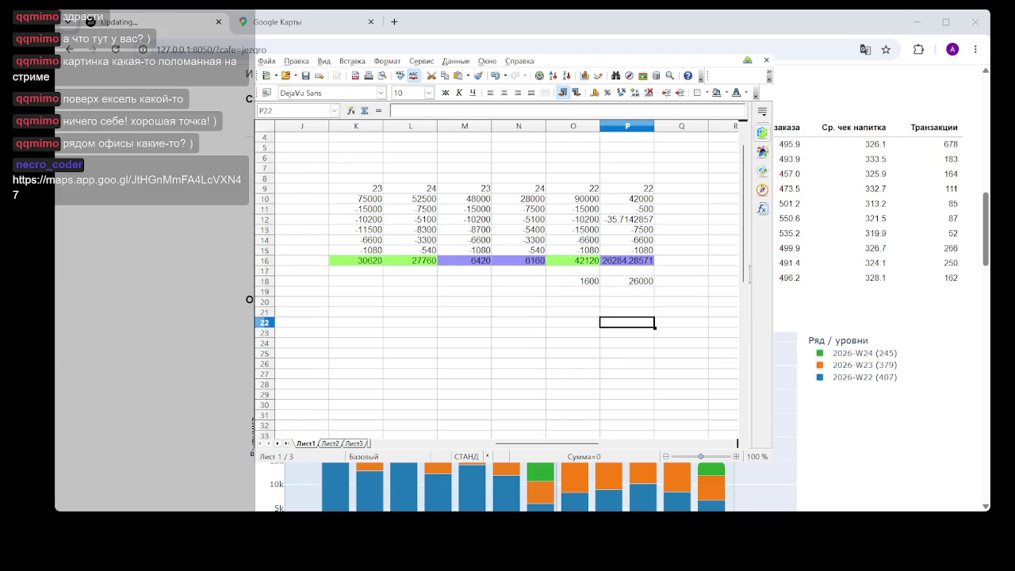
click(454, 343)
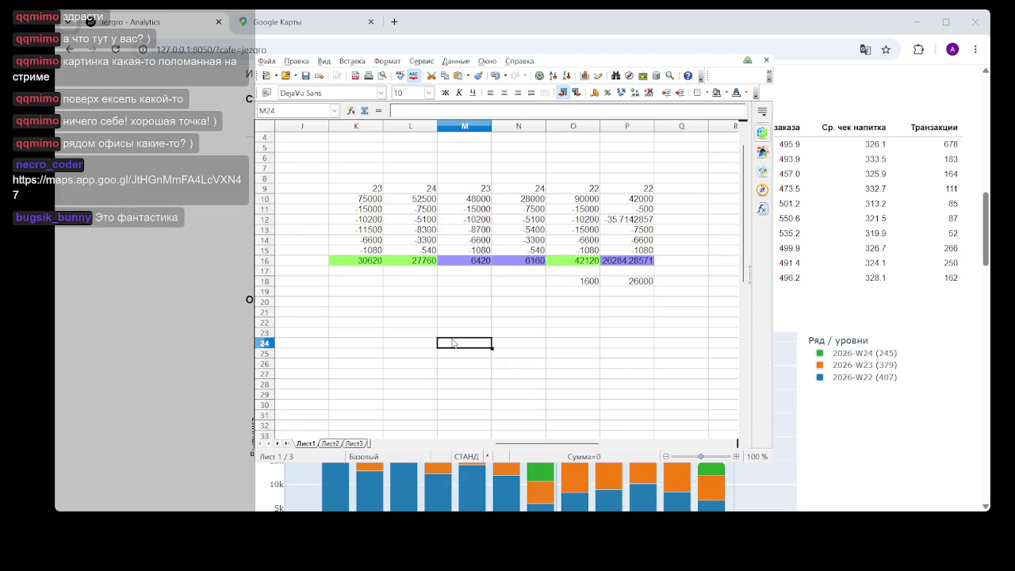
click(445, 311)
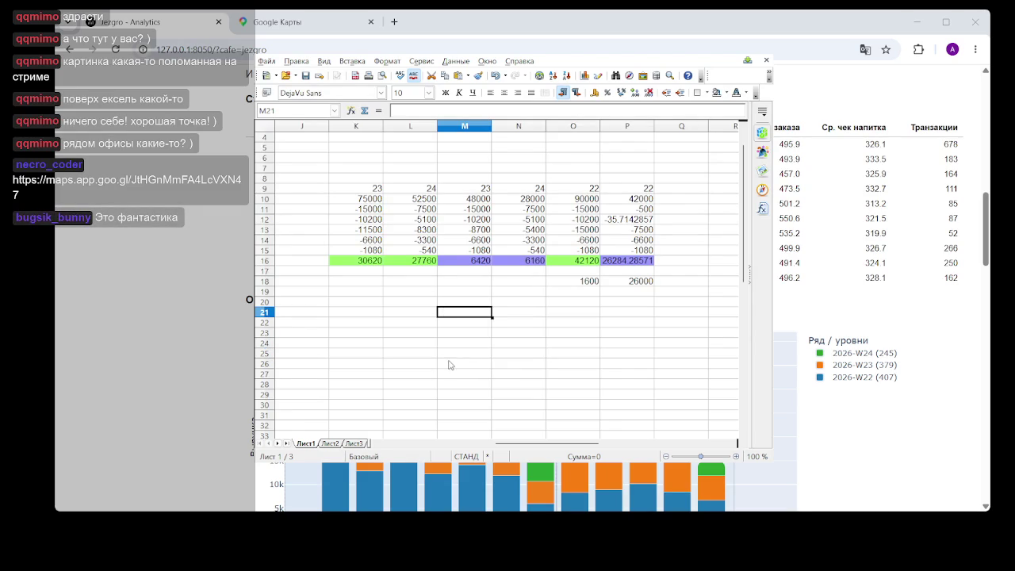
mouse_move(544, 445)
mouse_down()
mouse_move(522, 445)
mouse_move(535, 446)
mouse_up()
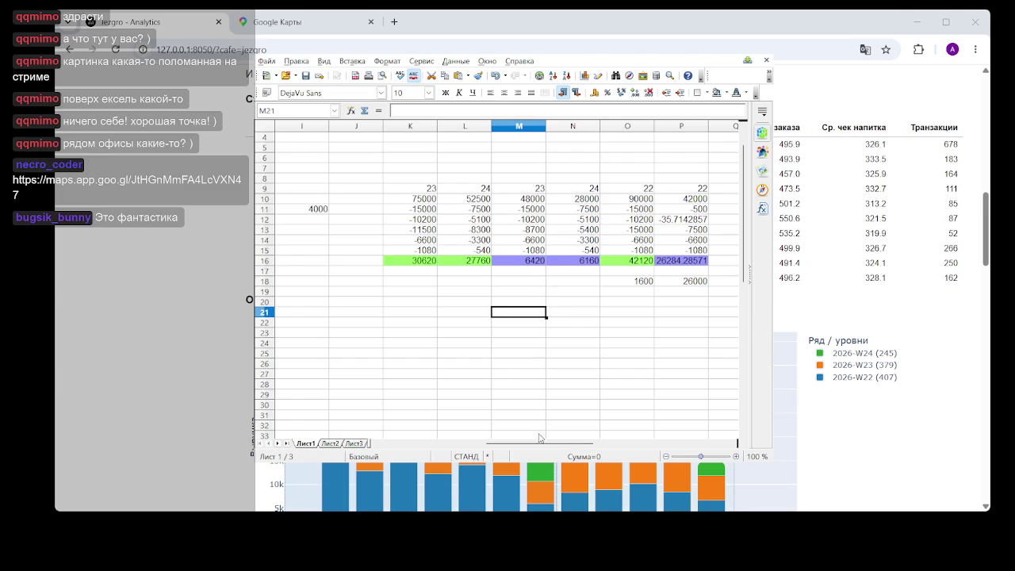
click(542, 336)
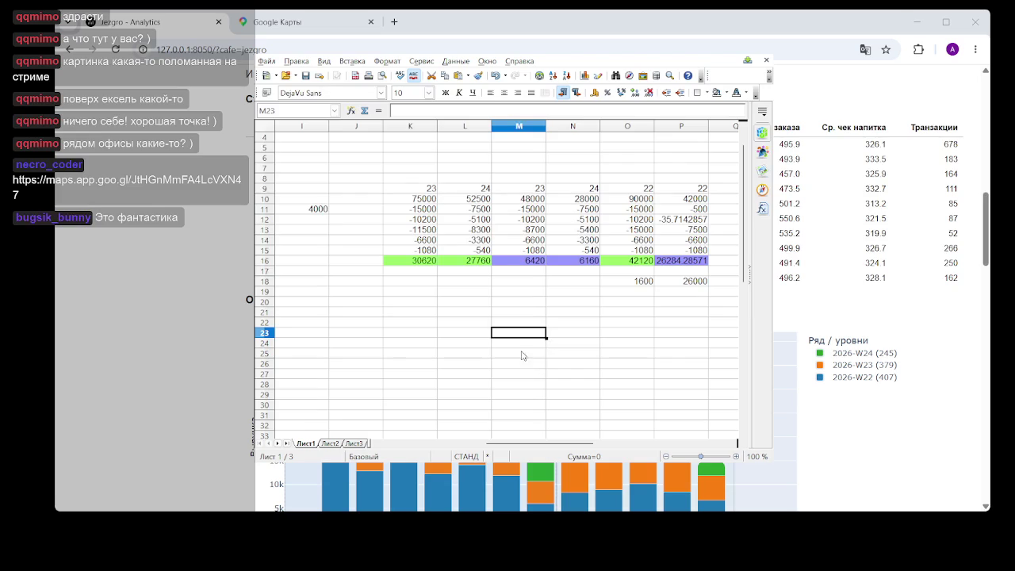
Undo the trial edits and redo until P11 is =O11 (-15000) and P12 is -10200.
click(524, 344)
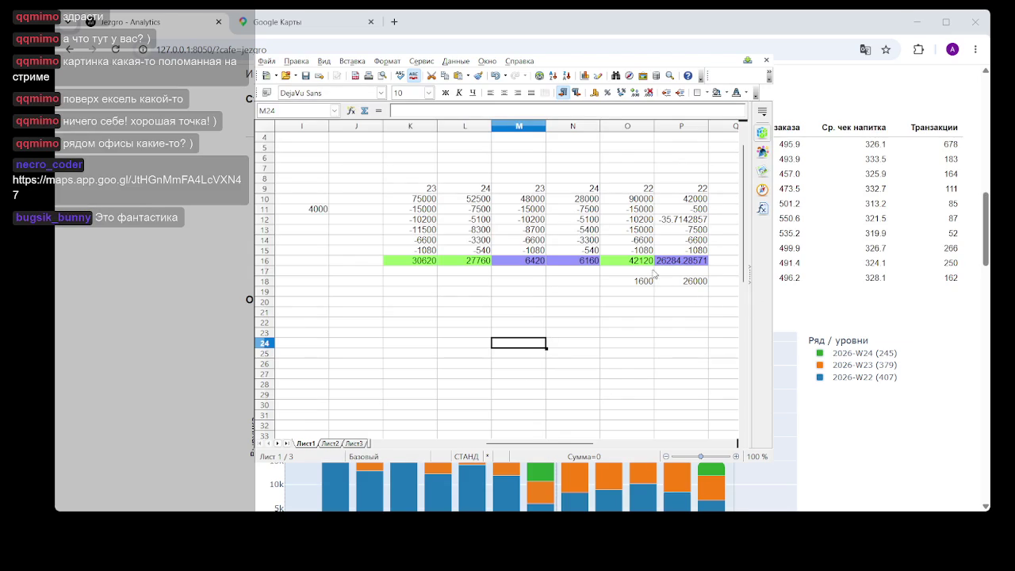
click(641, 210)
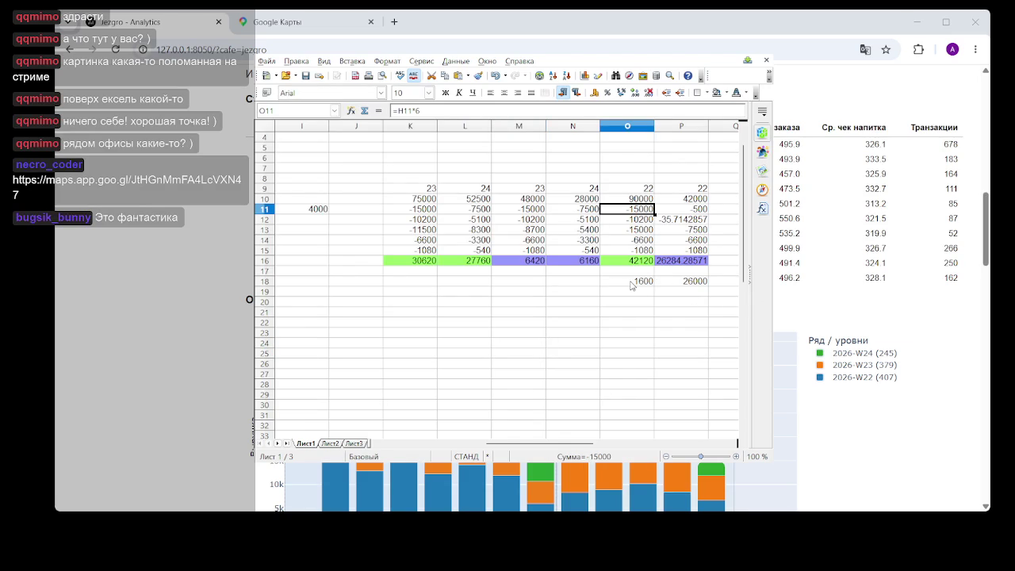
click(643, 301)
key(ctrl+z)
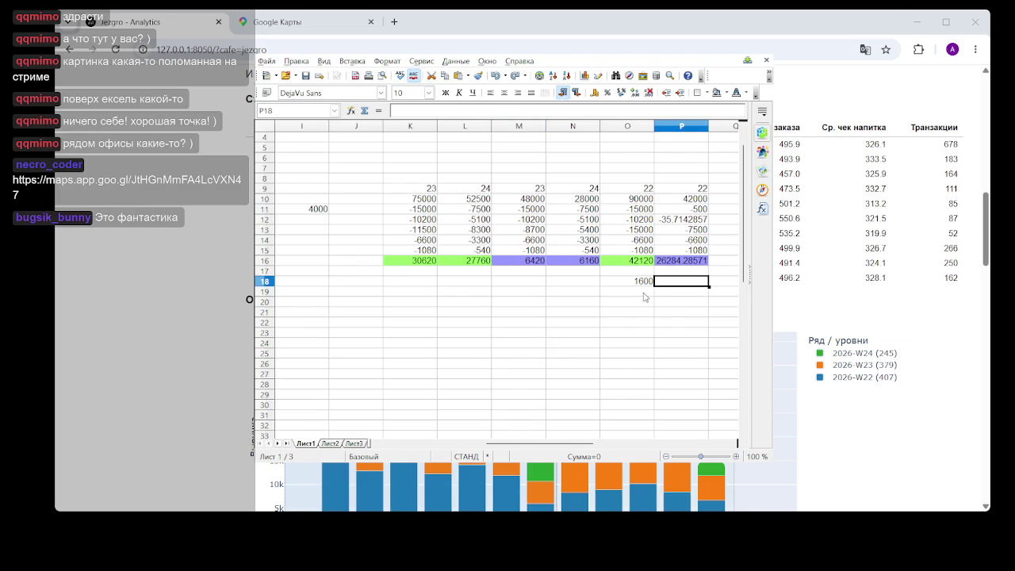
key(ctrl+z)
key(ctrl+z)
key(ctrl+z)
key(ctrl+y)
key(ctrl+z)
key(ctrl+y)
Select P7:P18 and check that the P16 total reads 1620.
click(665, 331)
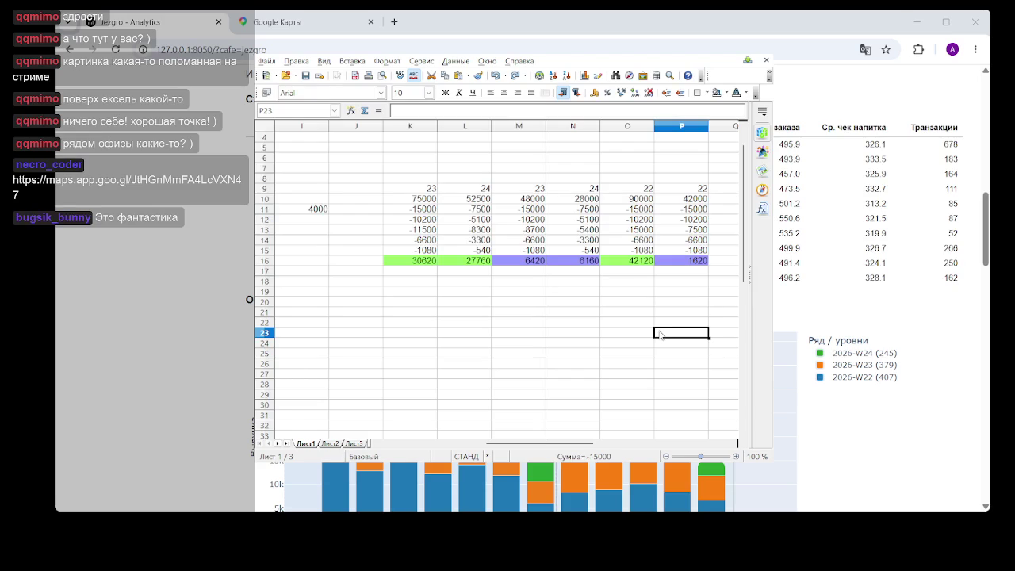
click(700, 262)
drag(700, 170, 708, 295)
click(710, 317)
click(692, 265)
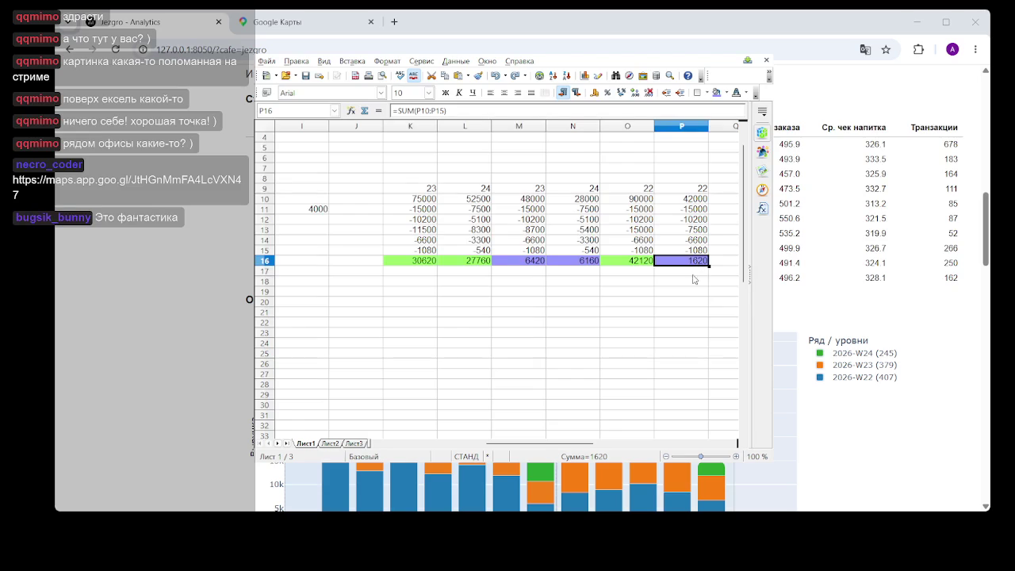
Change P11 to =O11*2, doubling the wage cost and dropping the total to -13380.
click(696, 280)
click(700, 266)
click(700, 212)
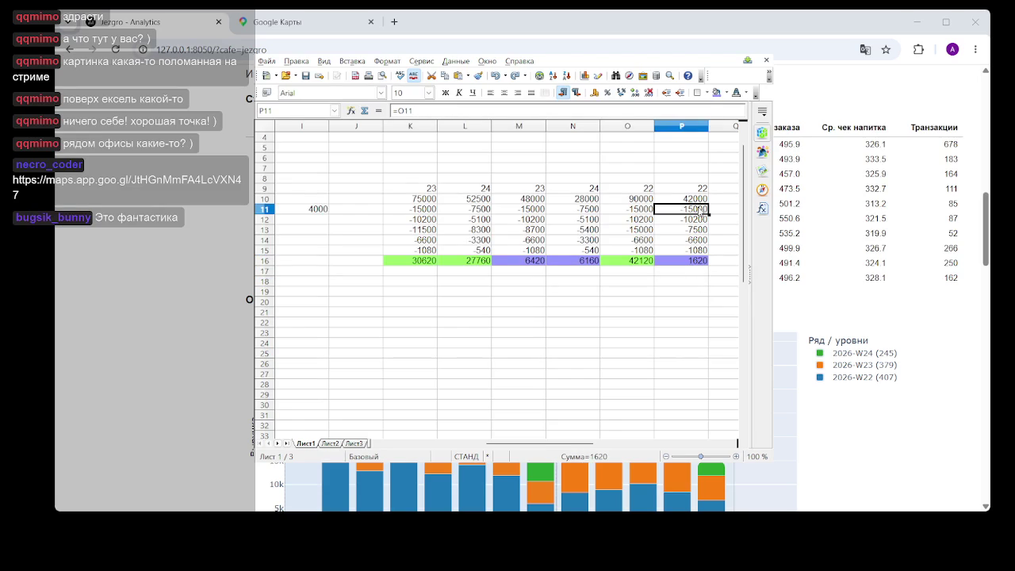
text(=)
key(Left)
click(431, 111)
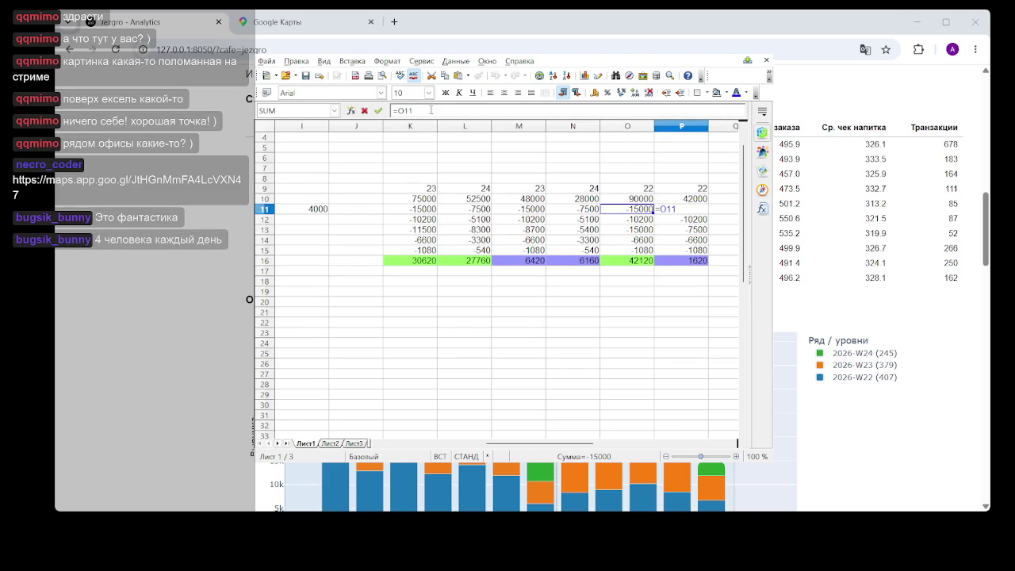
text(*)
text(2)
key(Return)
Revert P11 to plain =O11 so the P16 total is back to 1620.
click(692, 227)
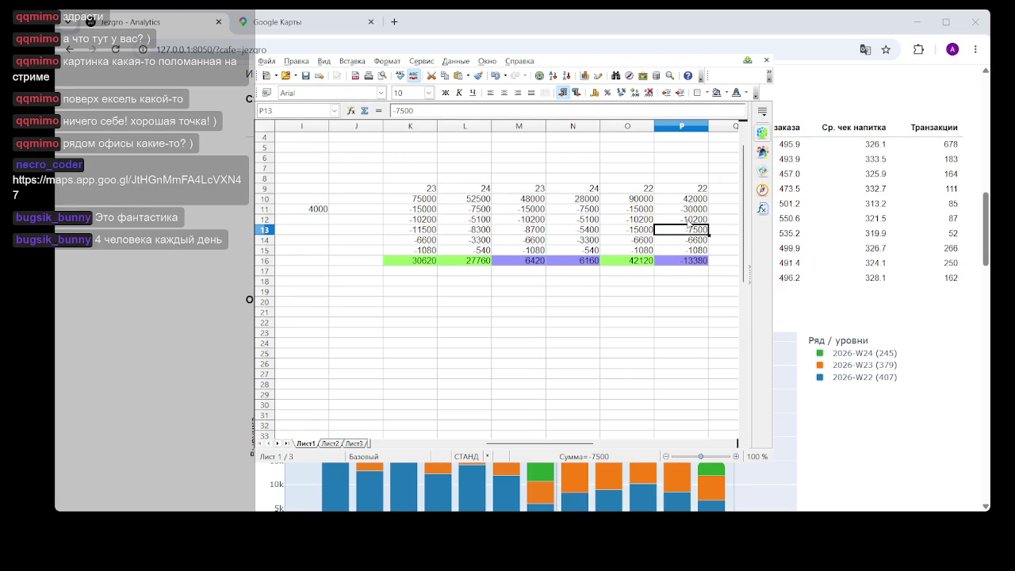
click(694, 210)
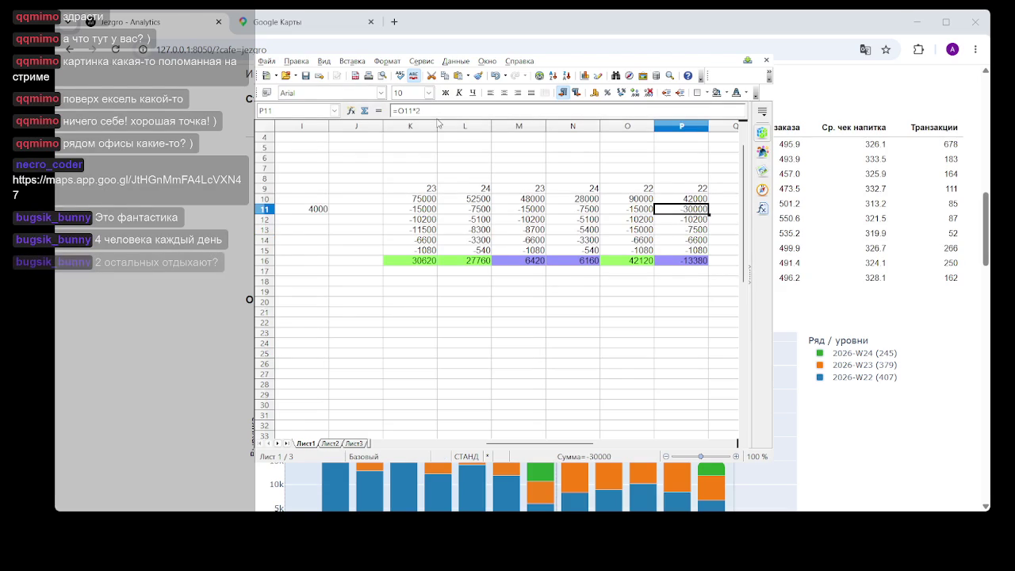
click(432, 110)
key(BackSpace)
key(BackSpace)
key(Return)
click(578, 342)
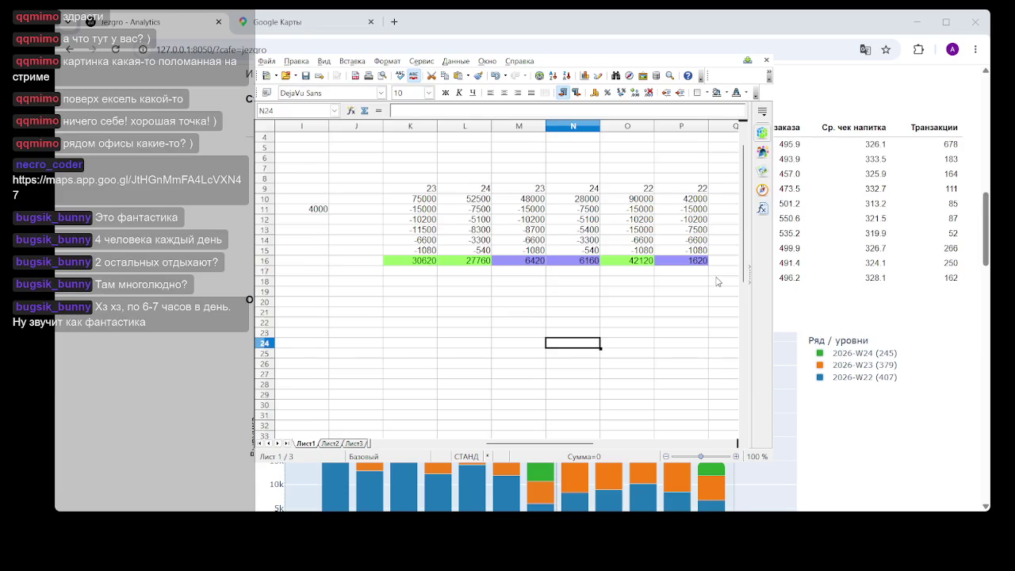
click(646, 283)
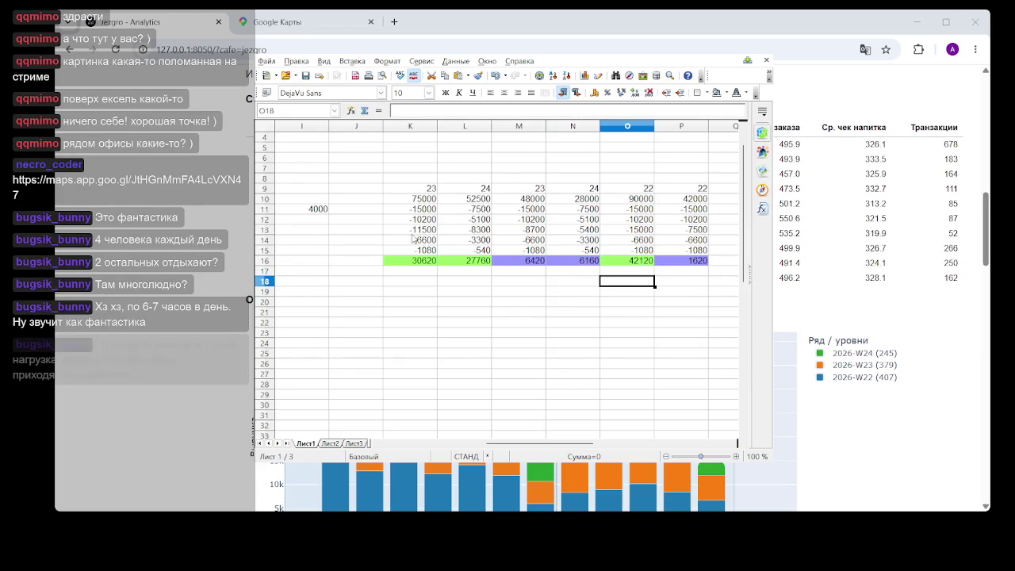
drag(564, 446, 515, 449)
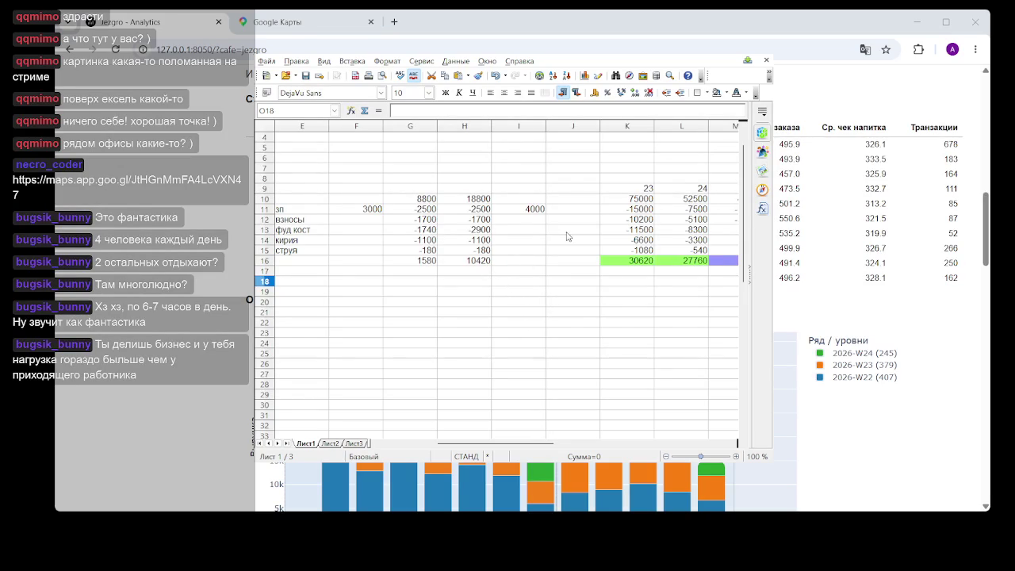
click(603, 252)
click(580, 302)
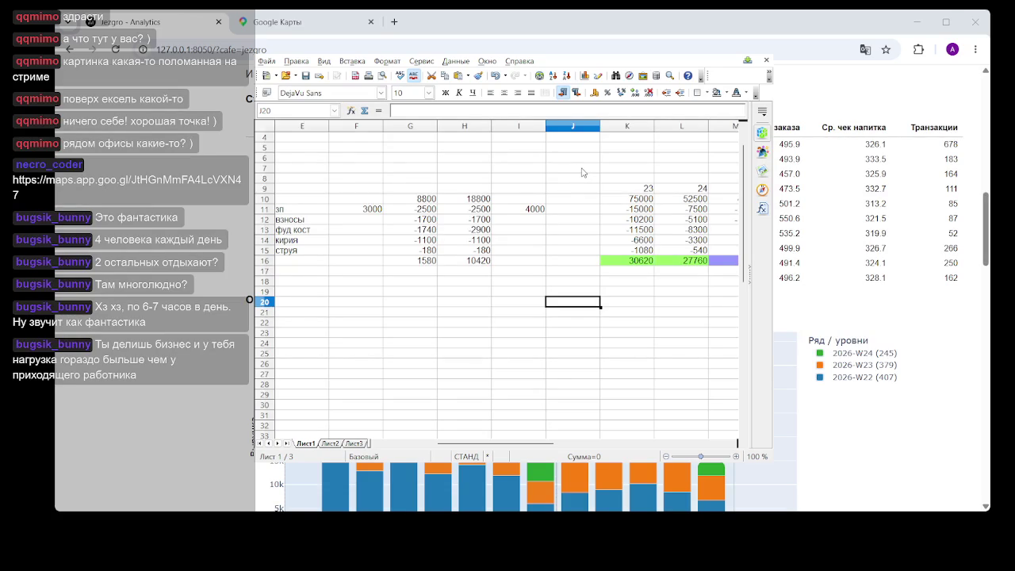
click(488, 213)
click(520, 335)
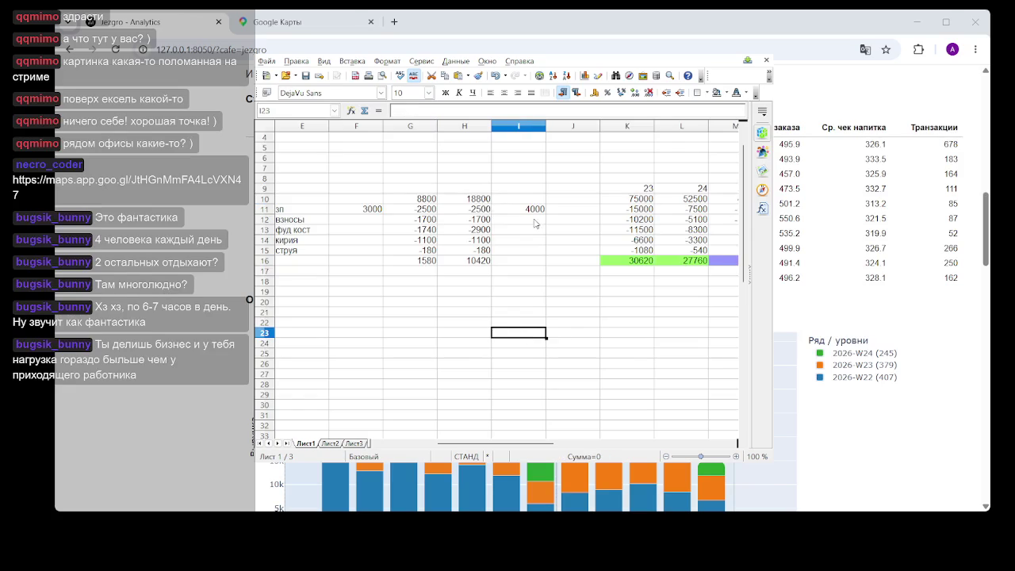
click(474, 189)
drag(474, 189, 559, 211)
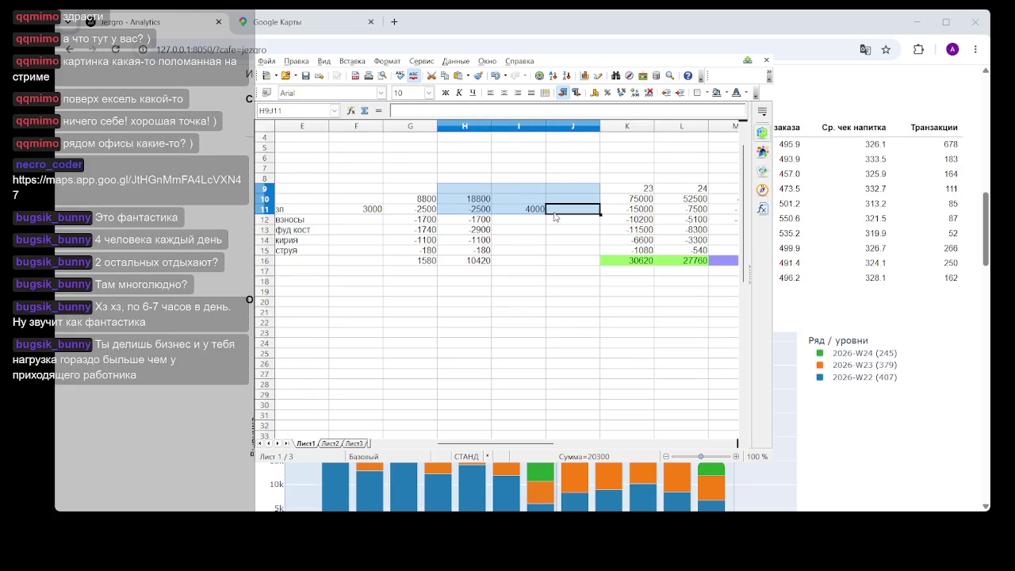
click(476, 199)
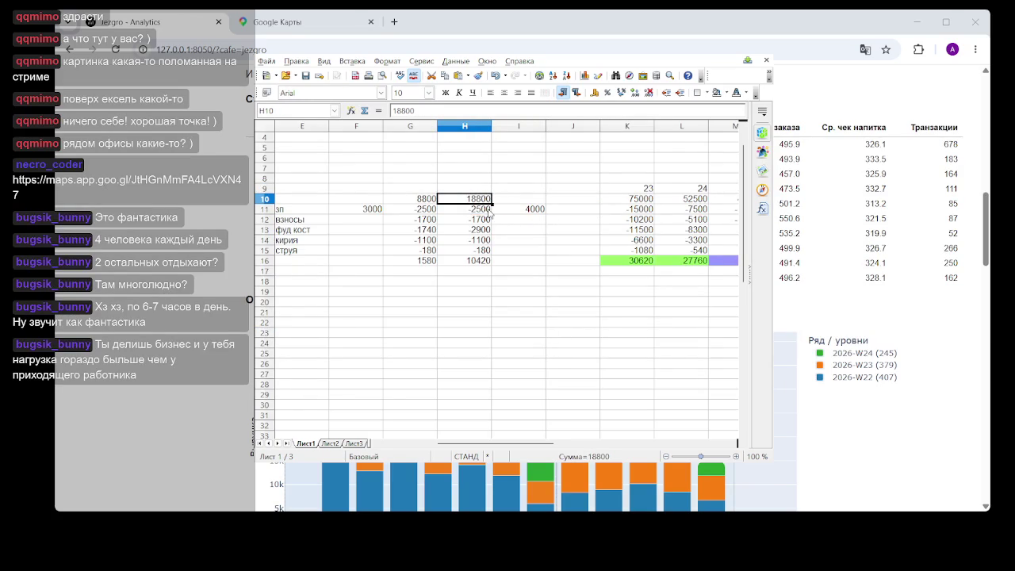
click(520, 212)
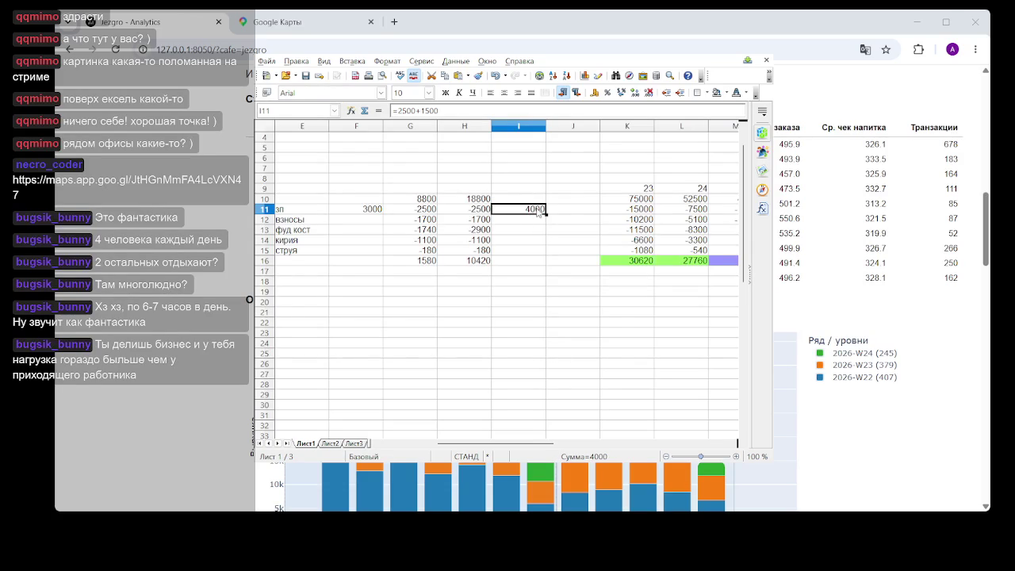
key(Return)
click(527, 213)
drag(529, 184, 533, 241)
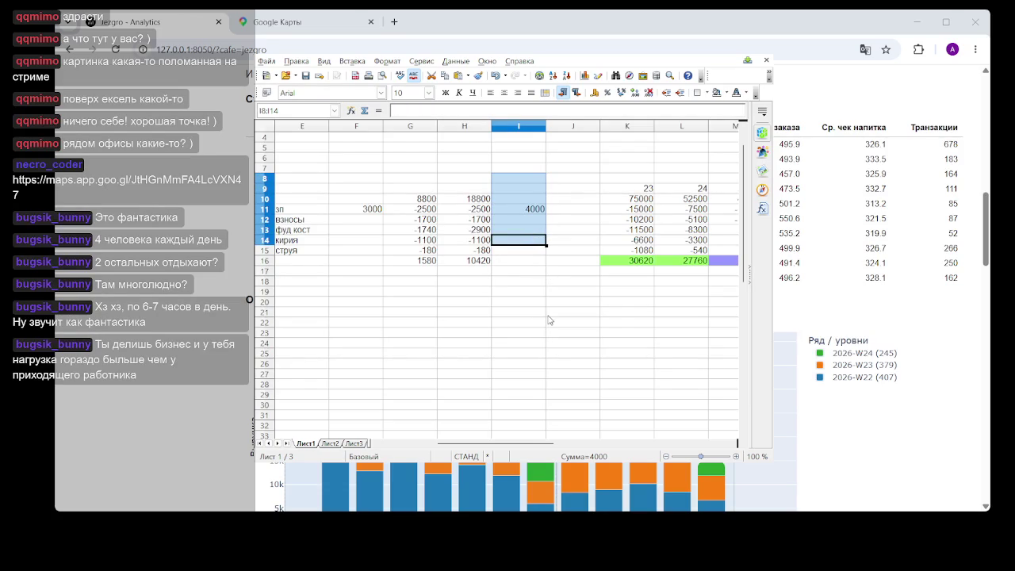
click(532, 212)
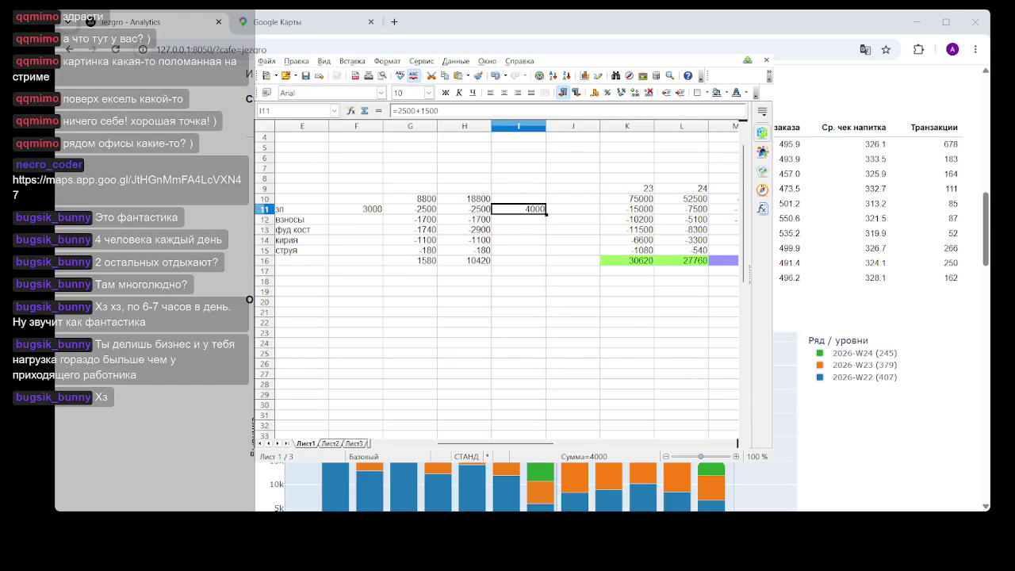
click(560, 281)
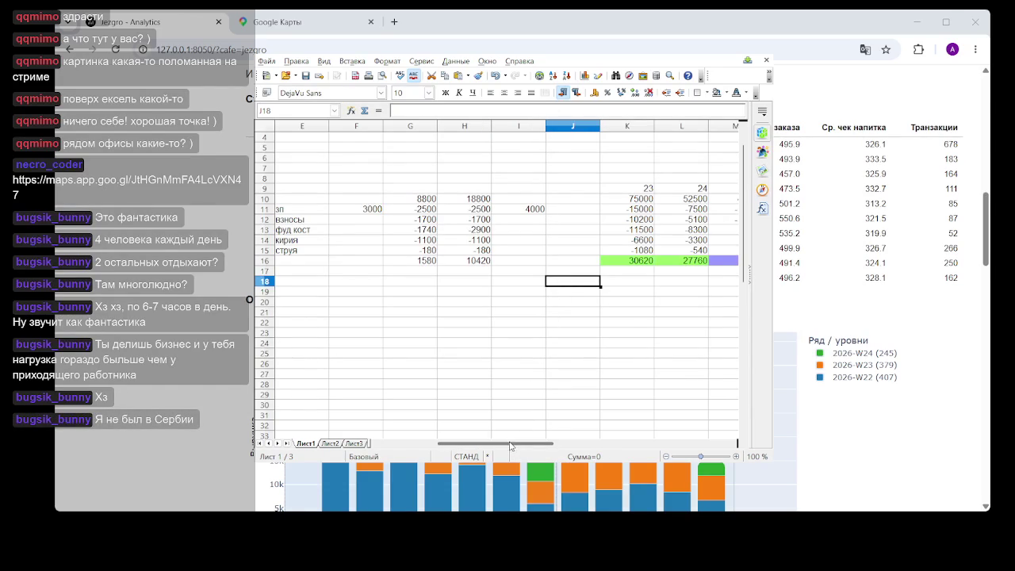
Fill column P with 22 days, 42000 revenue and cost formulas like =O11, totalling 1620 in P16.
drag(511, 447, 586, 448)
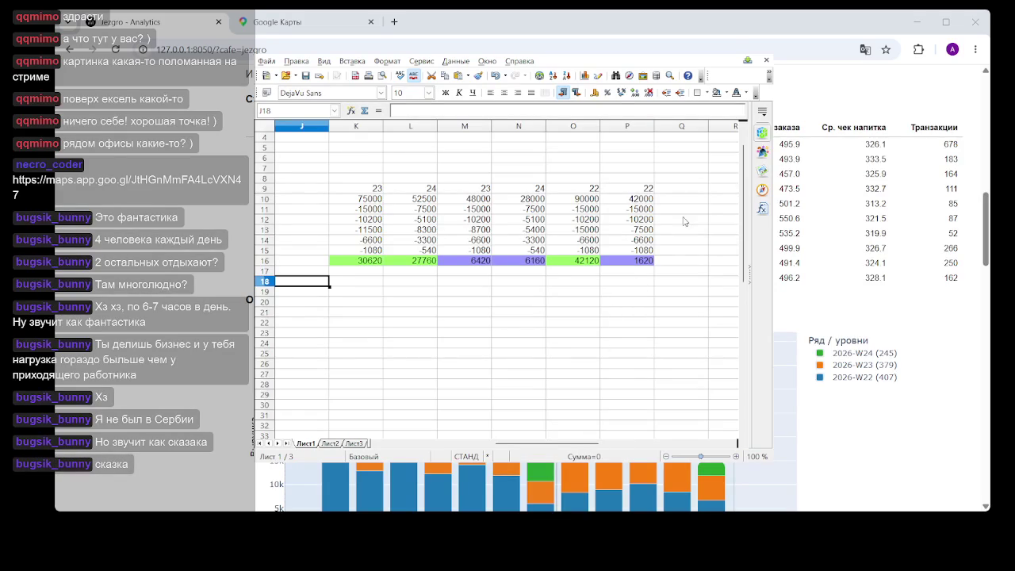
click(687, 222)
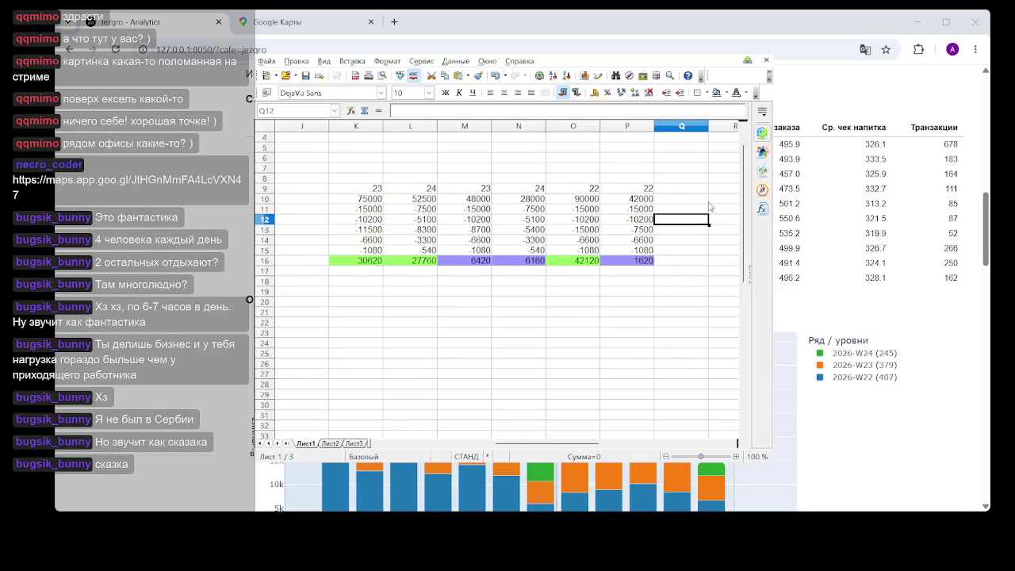
click(696, 284)
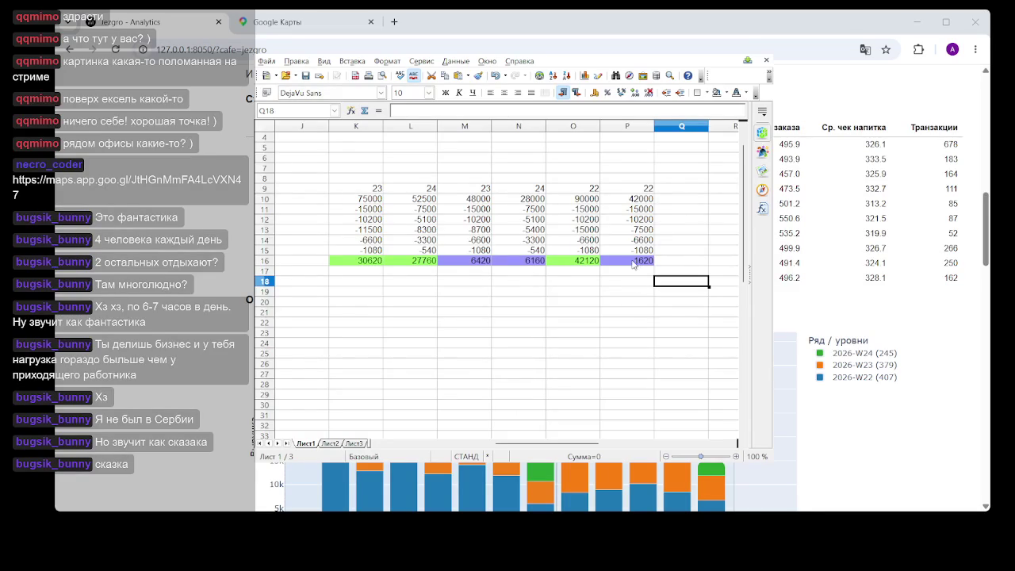
click(681, 243)
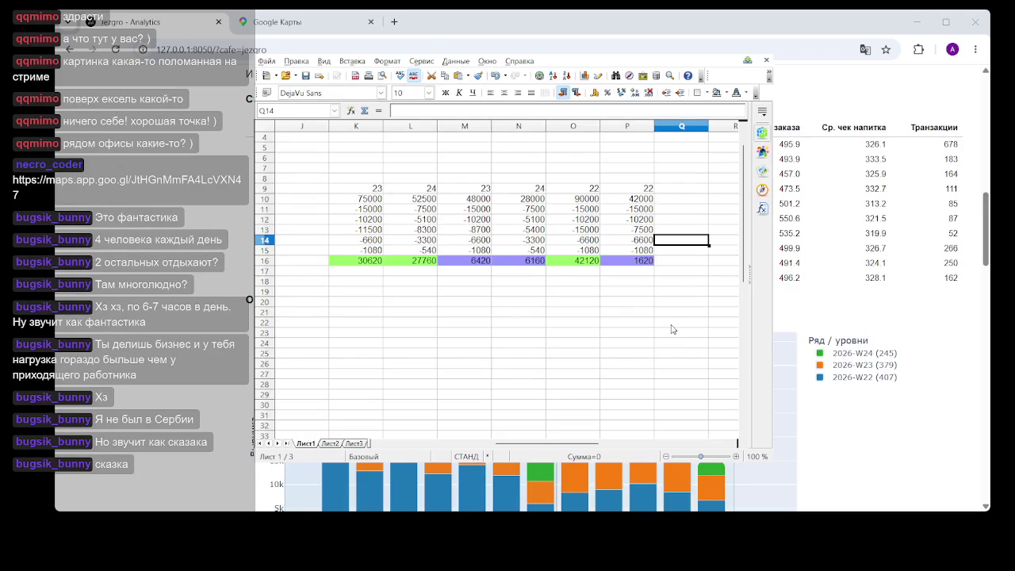
click(670, 394)
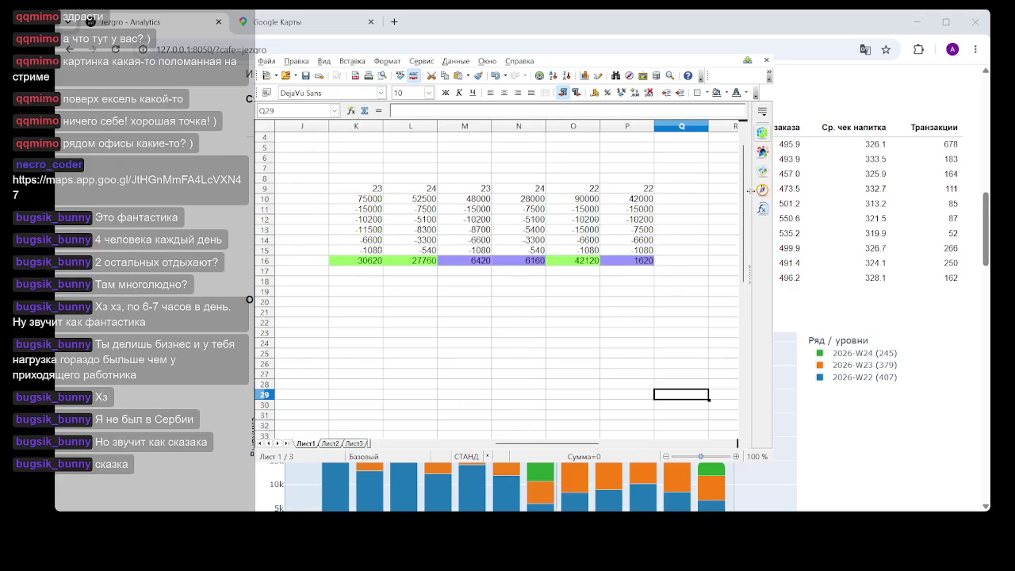
click(646, 200)
Double P11's cost by changing its formula to =O11*2.
click(627, 211)
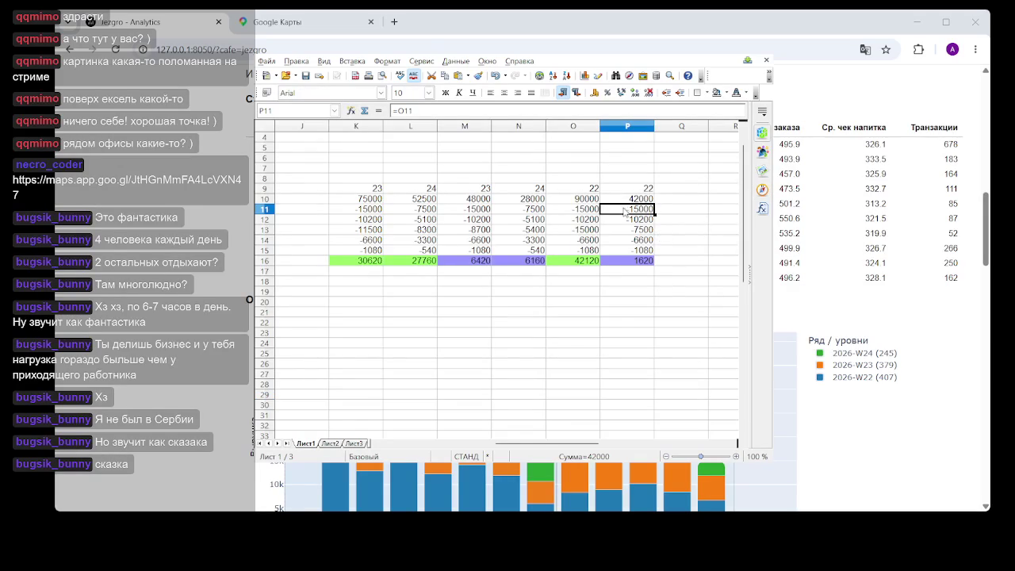
click(435, 111)
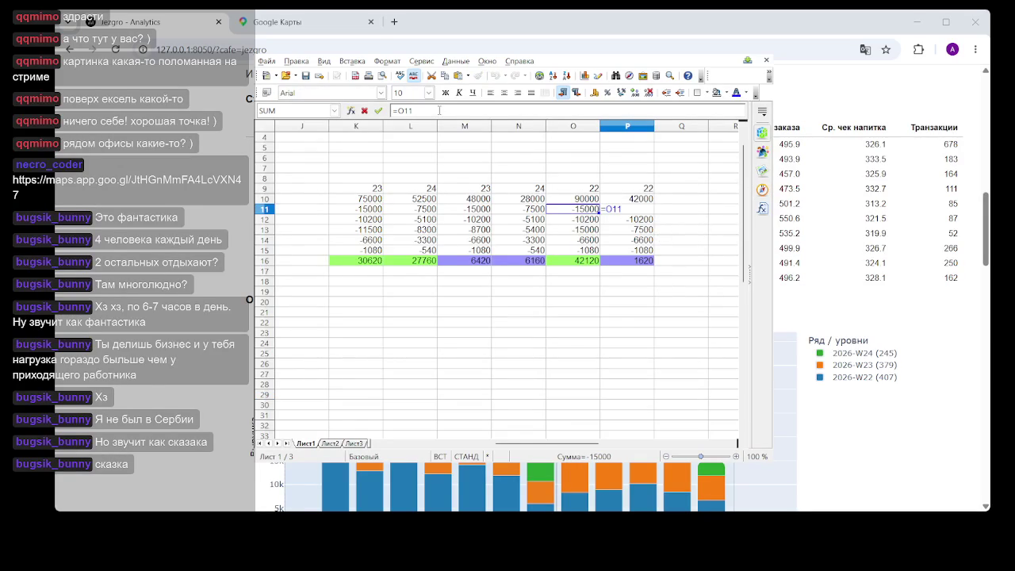
text(*2)
key(Return)
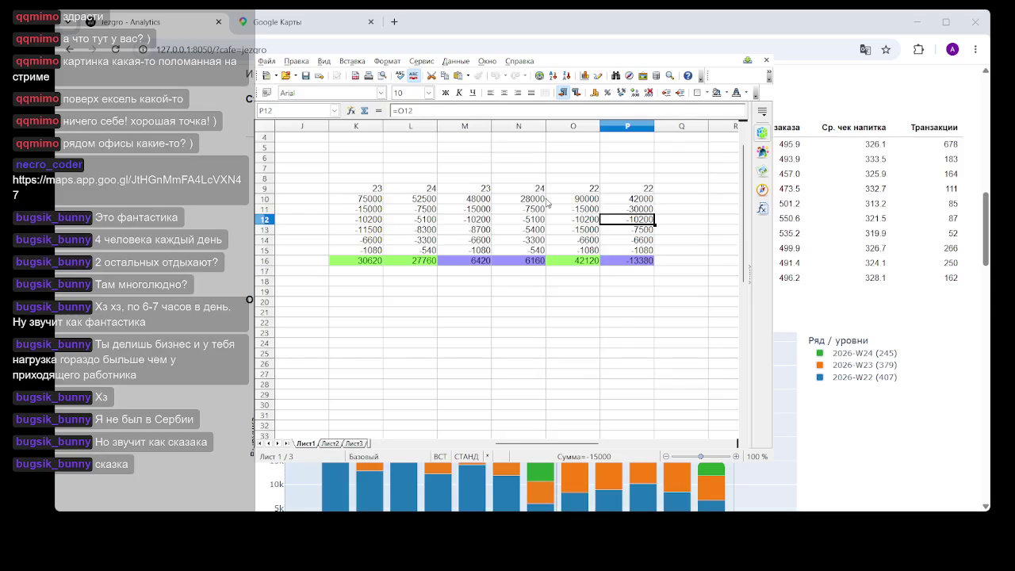
key(Down)
key(Up)
click(680, 345)
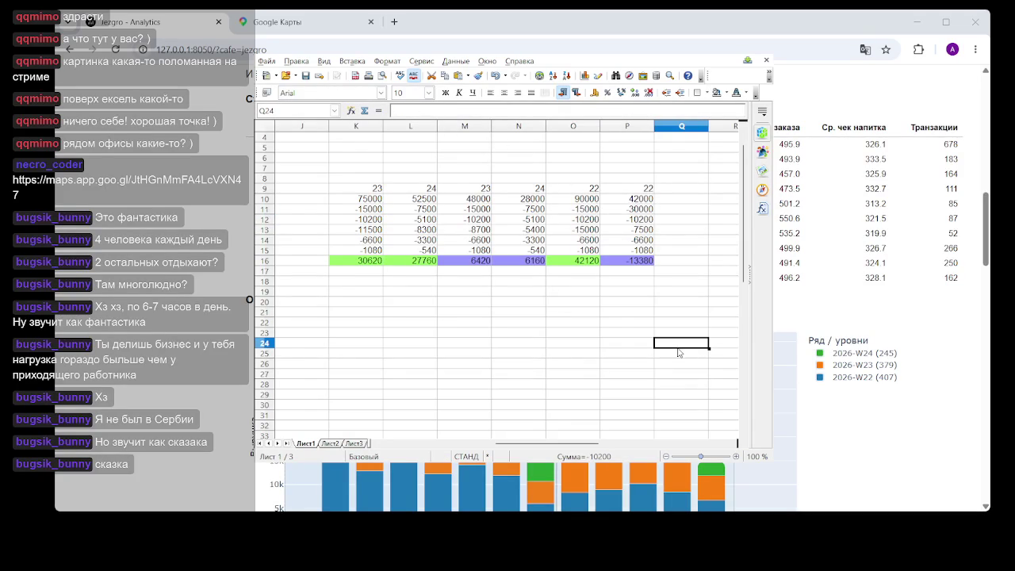
Change O11's cost to =H11*6*2 (-30000) and check that column P totals -43380.
click(595, 210)
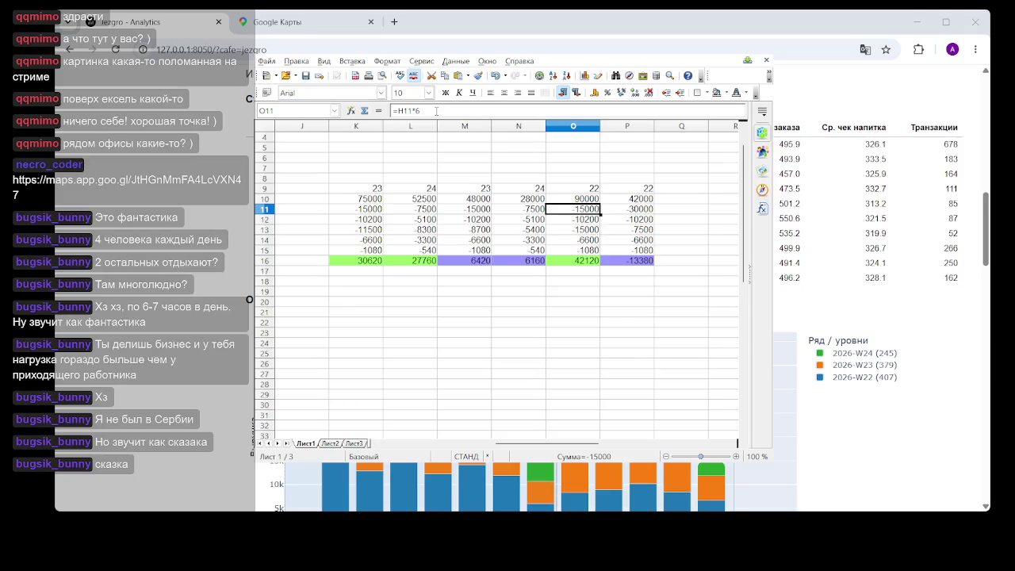
click(437, 111)
text(2)
key(Return)
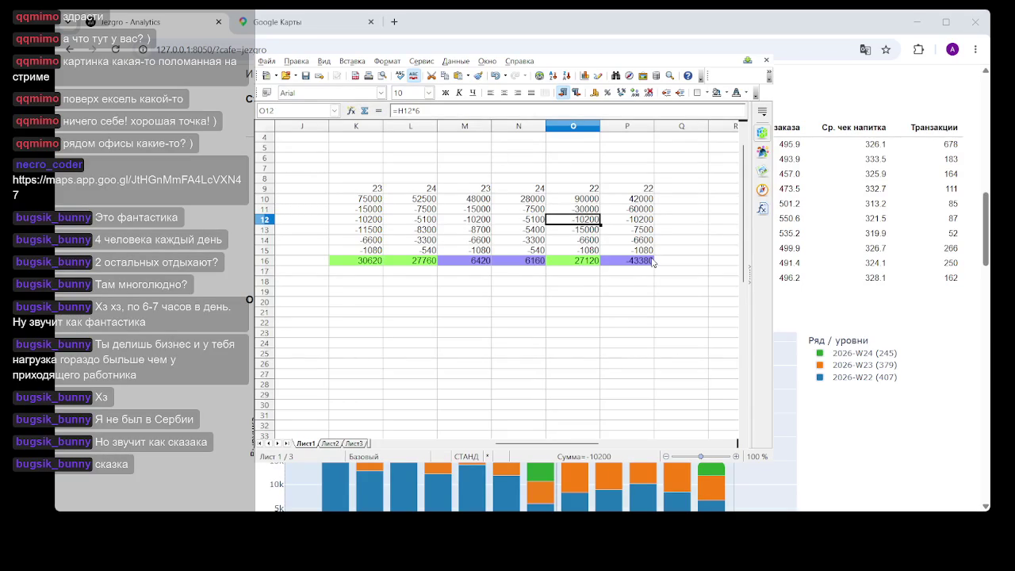
click(646, 211)
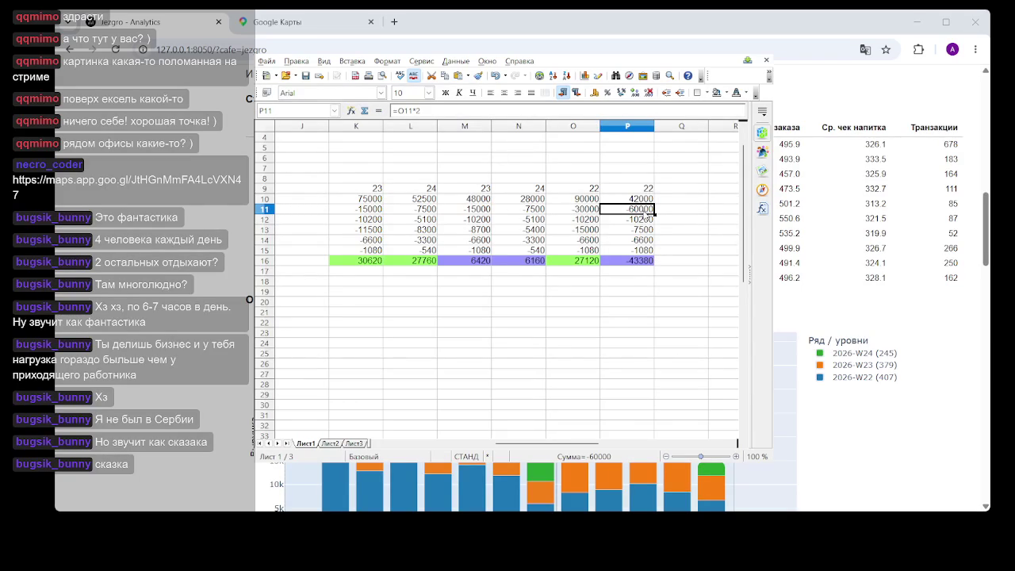
click(634, 264)
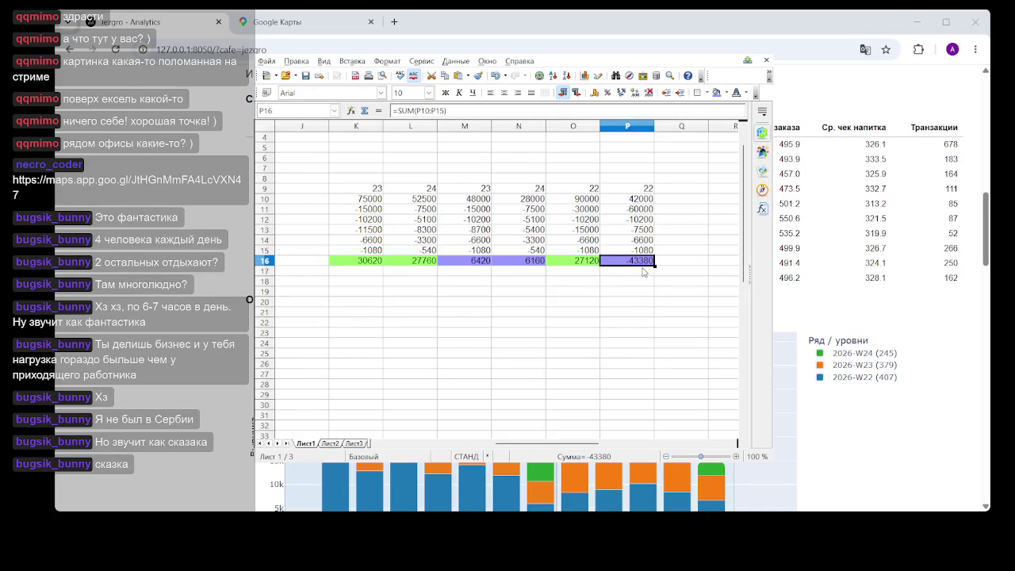
drag(645, 180, 644, 283)
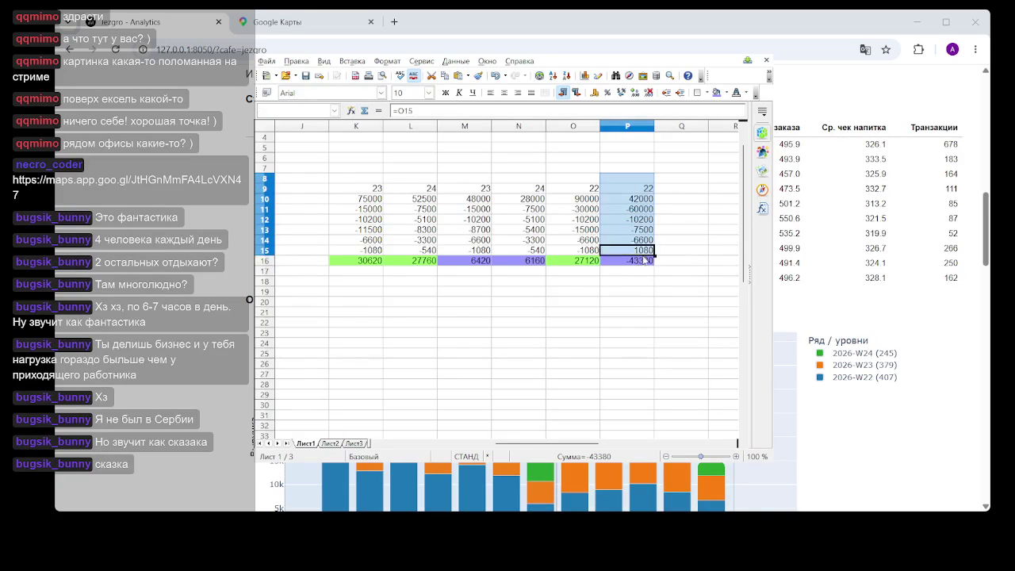
Change N11's cost formula to =H11*3*2, giving -15000.
click(641, 315)
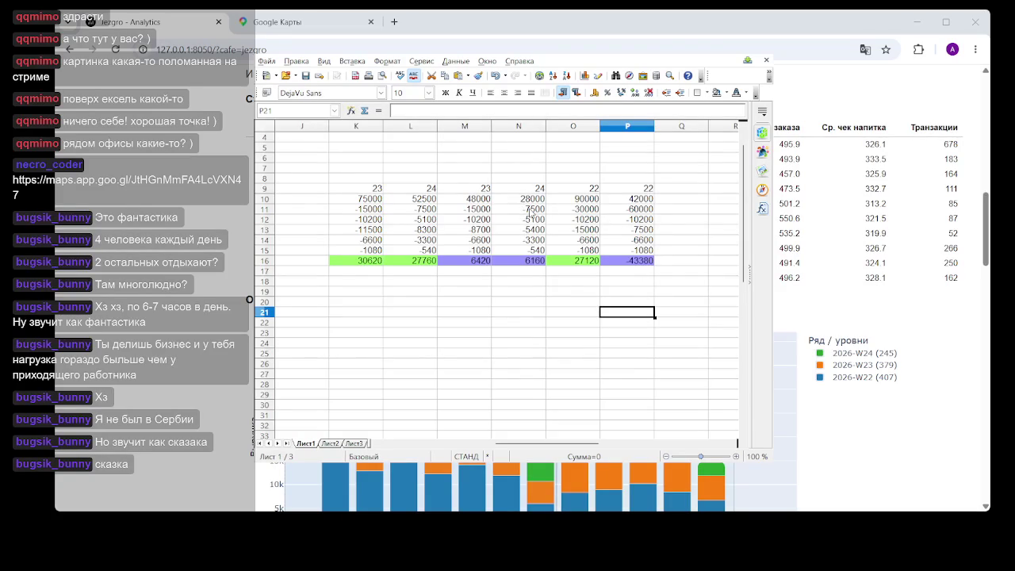
click(533, 211)
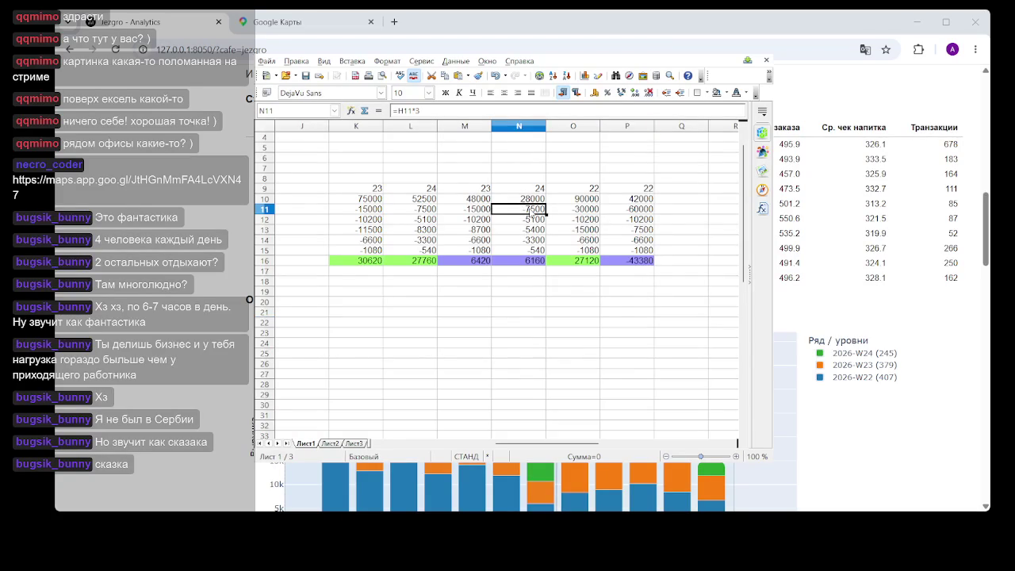
click(446, 112)
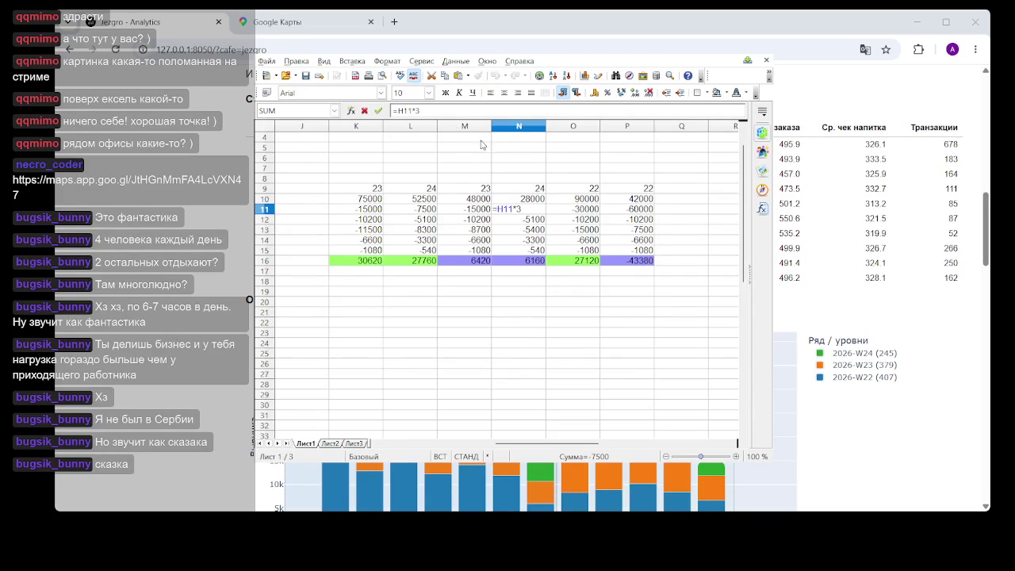
text(*3)
key(Return)
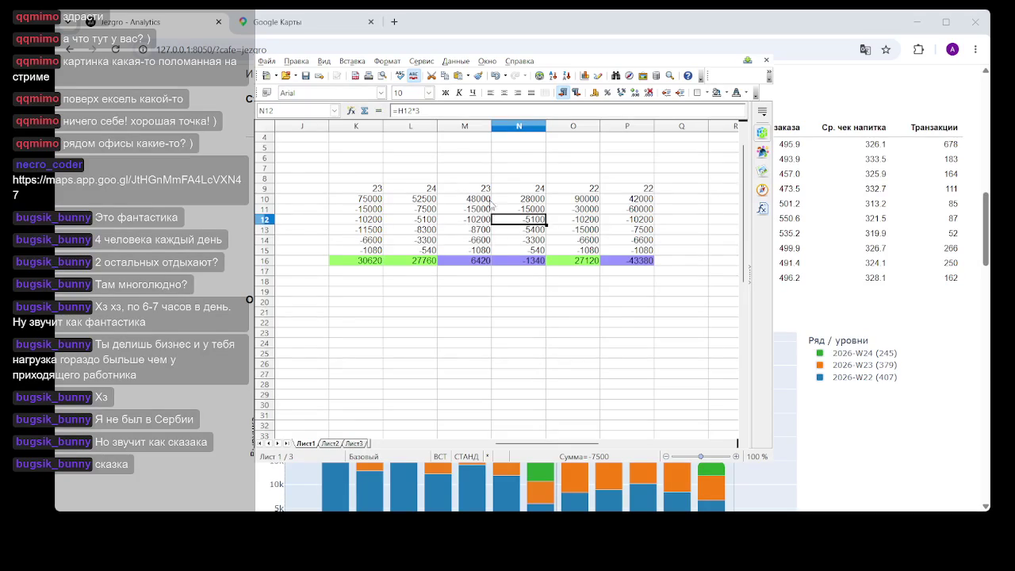
Change M11's cost to =H11*6*2 (-30000) and check that column N sums to -1340.
click(476, 209)
click(432, 113)
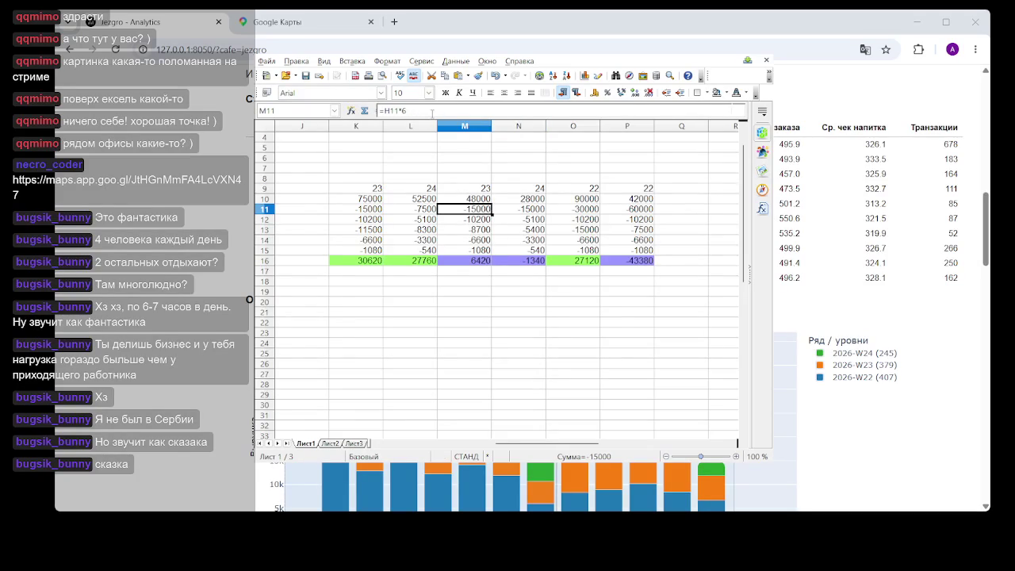
key(BackSpace)
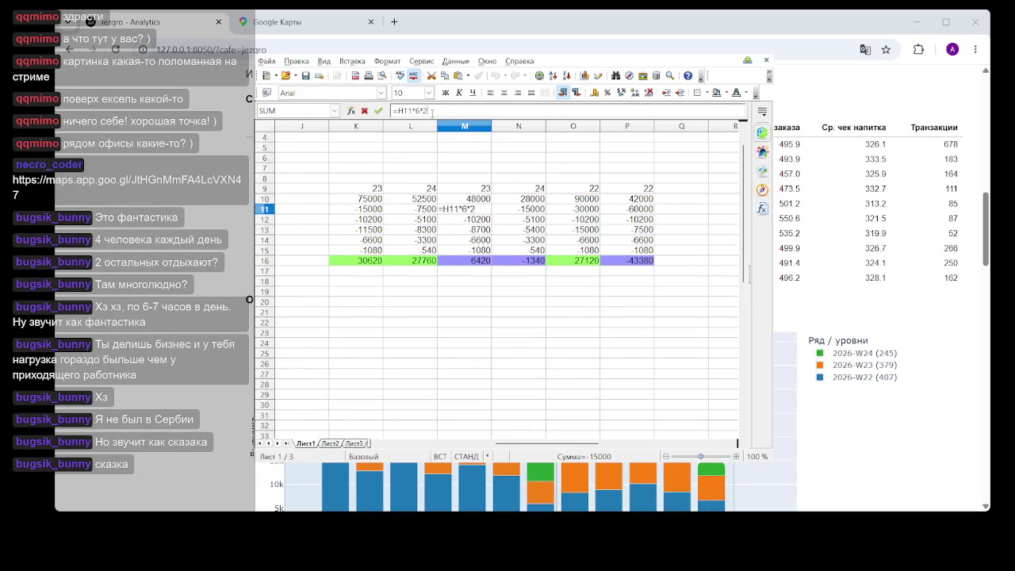
key(Return)
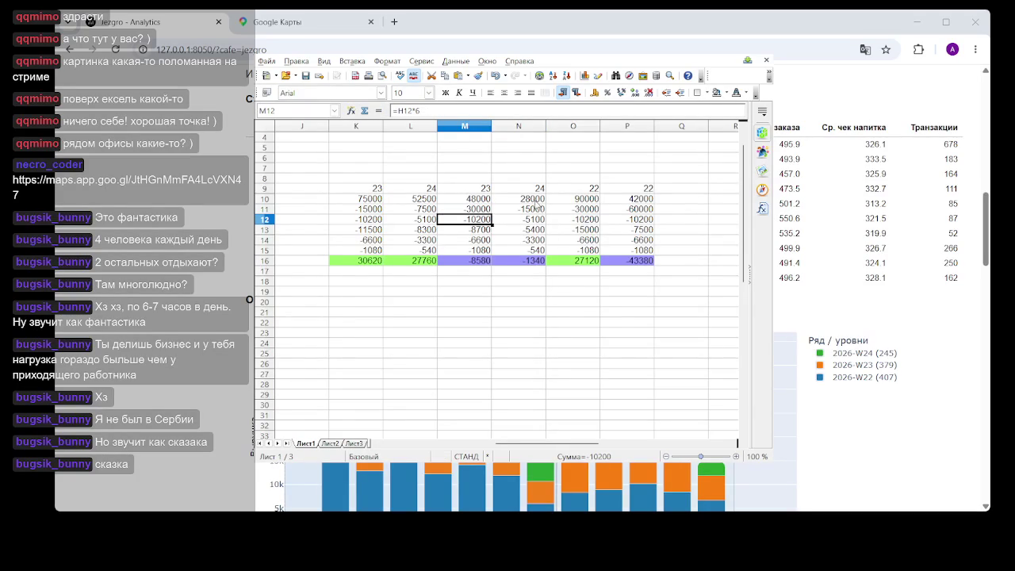
drag(536, 199, 536, 262)
click(536, 282)
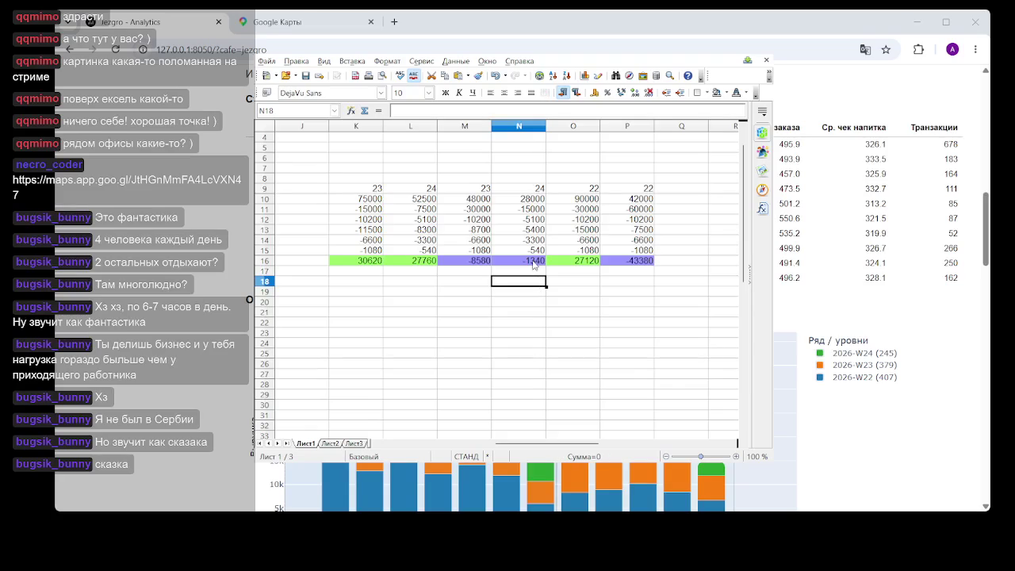
drag(534, 198, 534, 261)
click(536, 311)
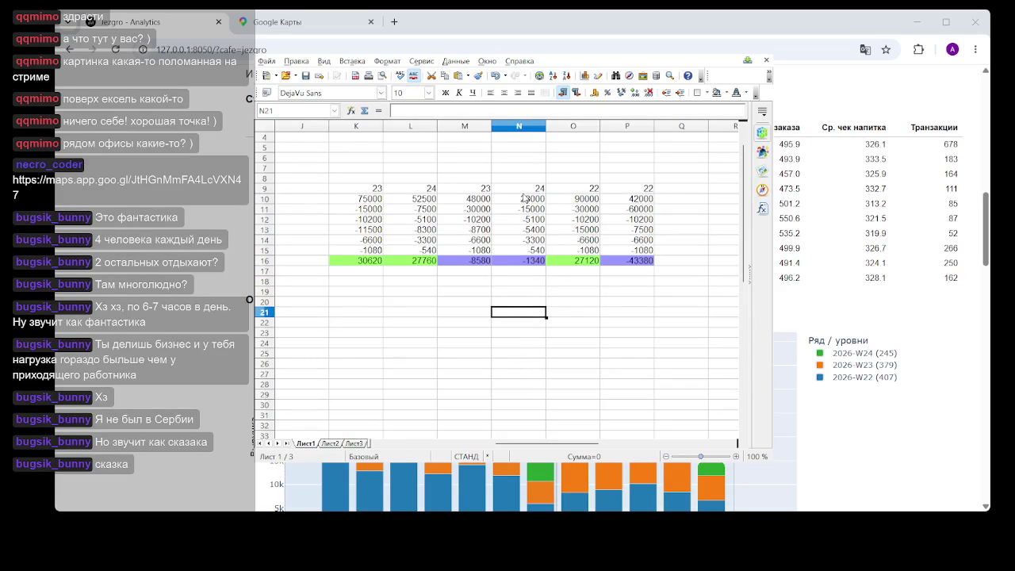
drag(543, 199, 541, 293)
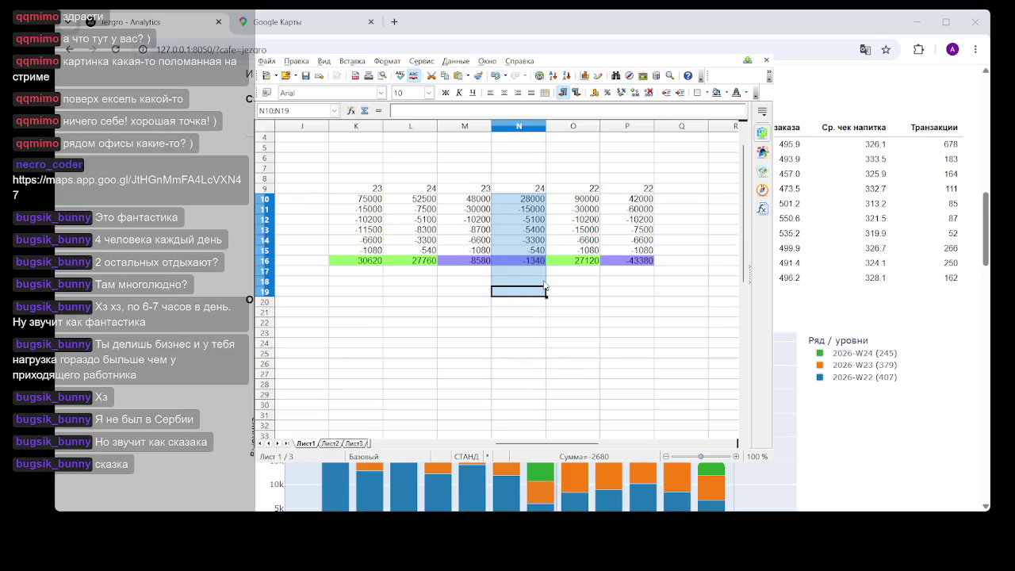
Change L11's cost formula to =H11*3*2, giving -15000.
click(510, 211)
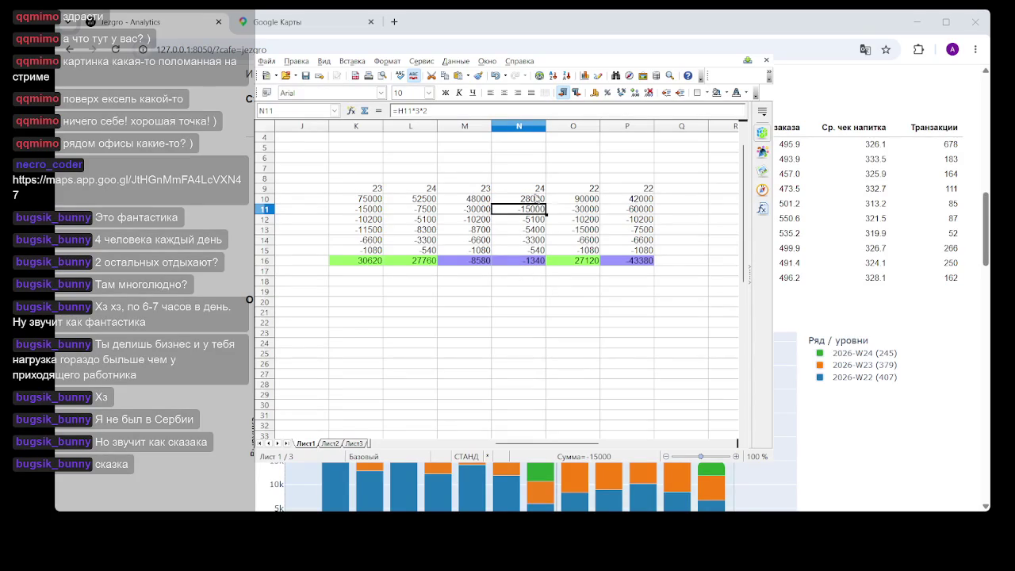
click(426, 213)
click(426, 112)
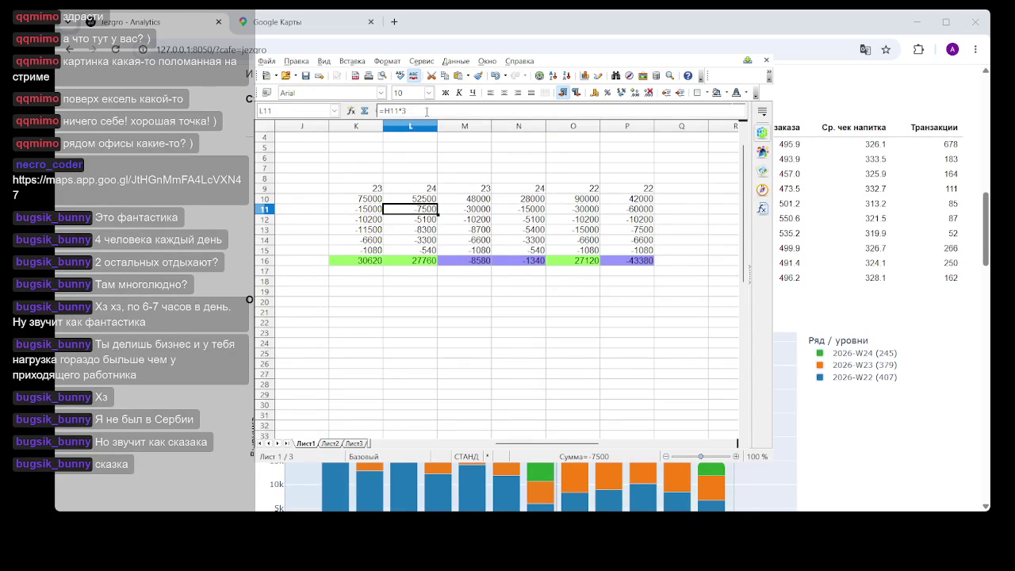
key(BackSpace)
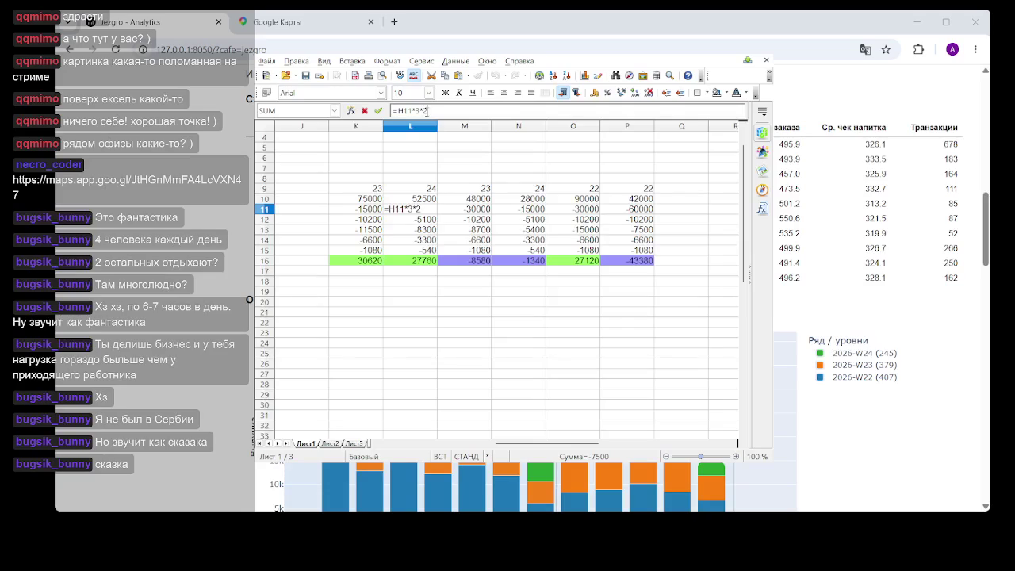
key(Return)
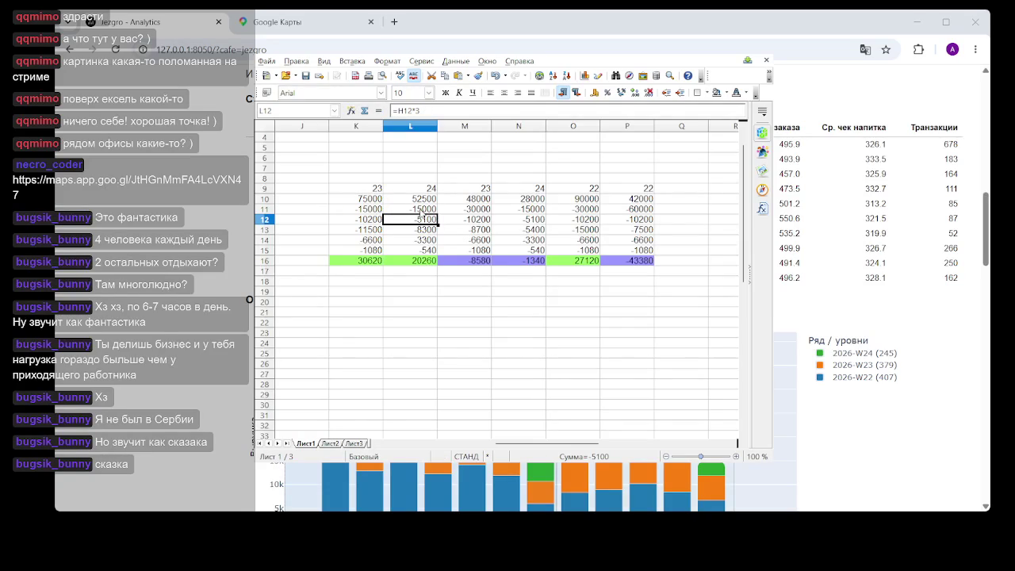
Change K11's cost to =G11*6*2 (-30000) and check that column K totals 15620.
key(Up)
key(Left)
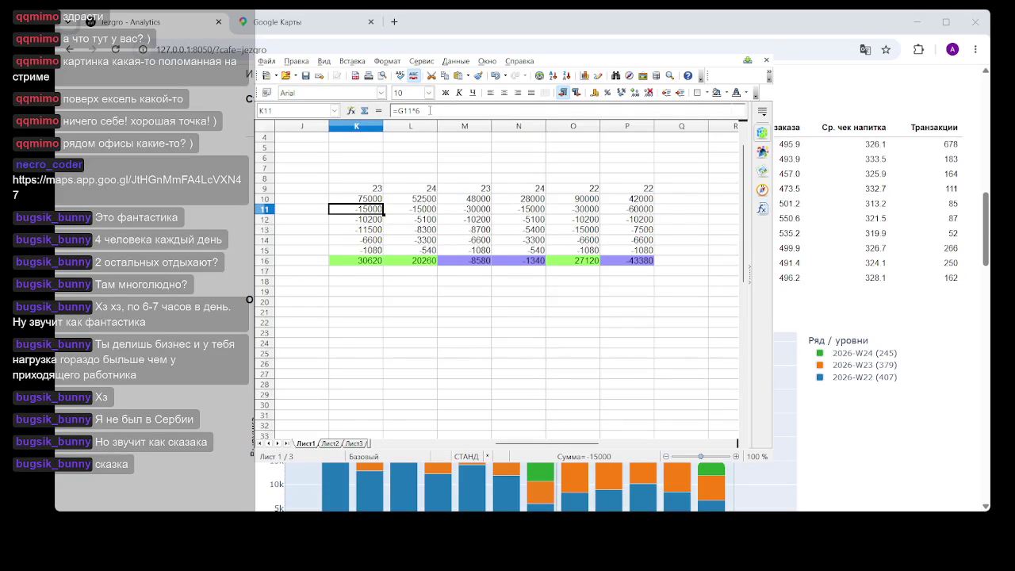
click(430, 111)
key(BackSpace)
key(Return)
click(537, 312)
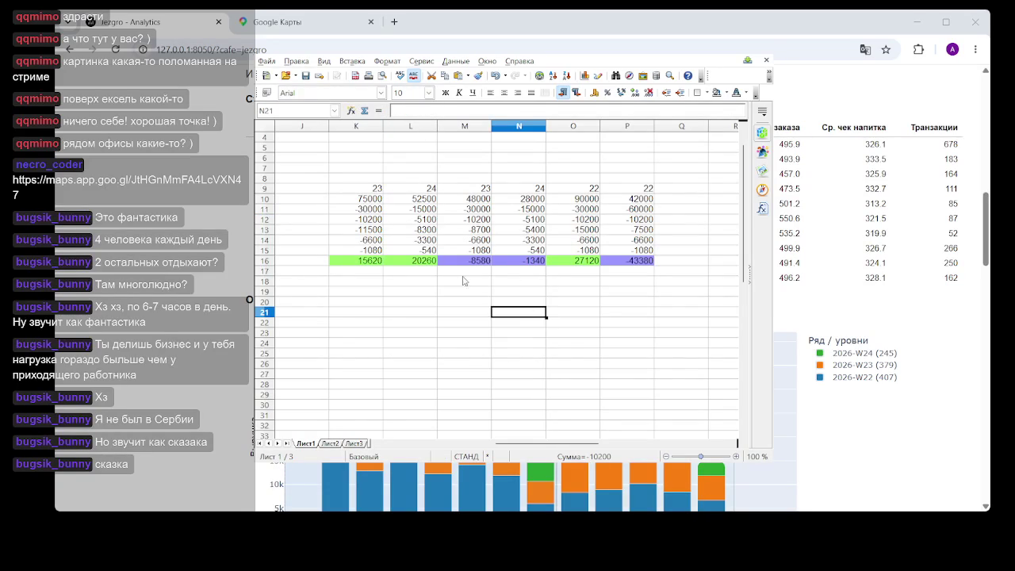
click(364, 191)
drag(364, 198, 367, 271)
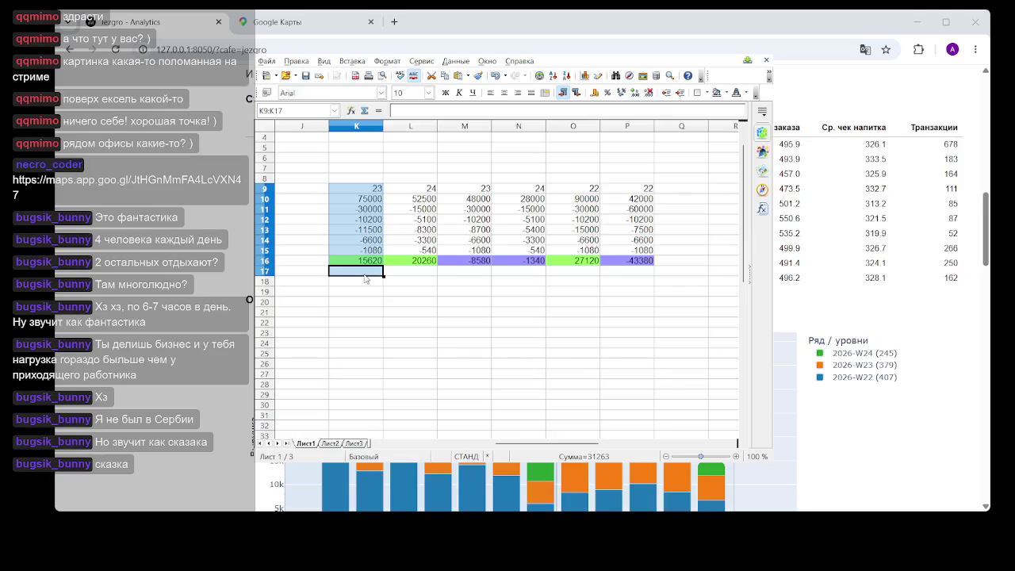
drag(480, 195, 480, 284)
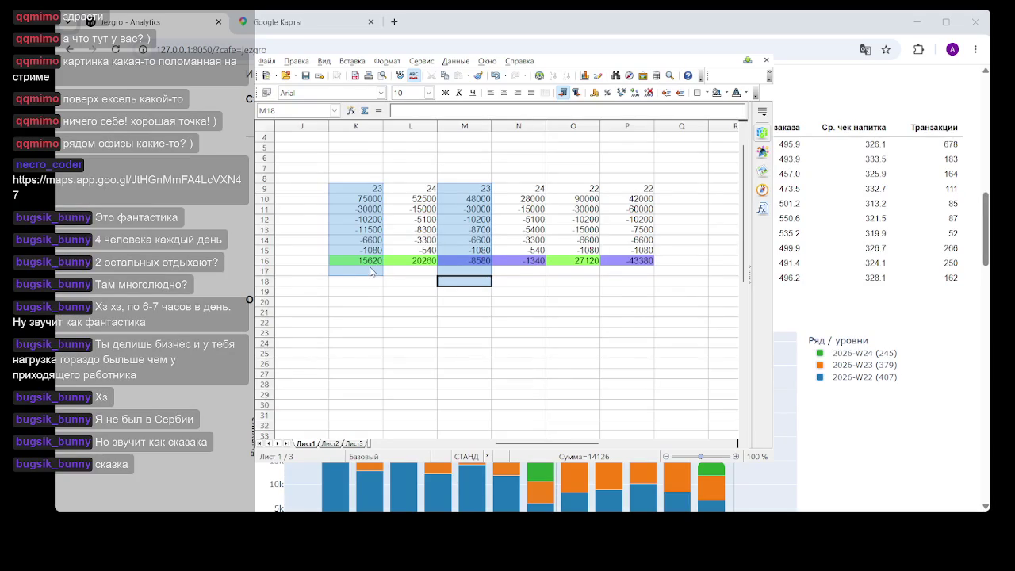
click(412, 297)
drag(426, 193, 423, 276)
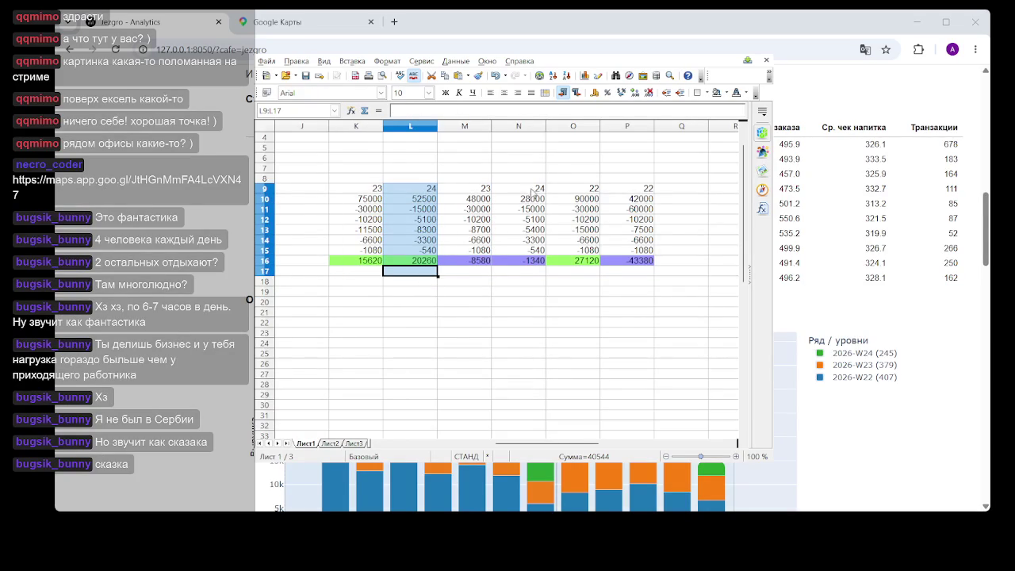
drag(533, 191, 531, 275)
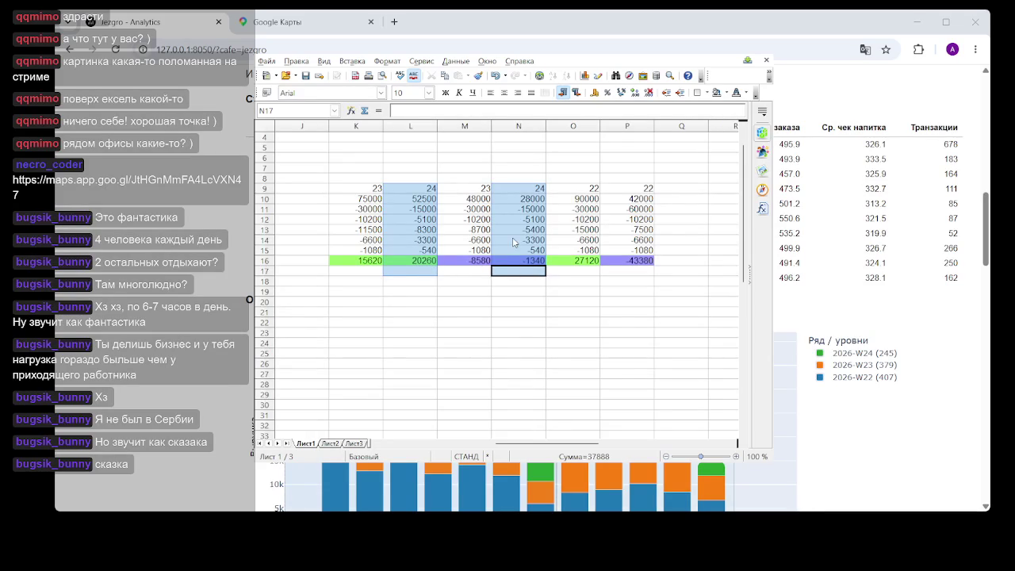
drag(587, 188, 593, 272)
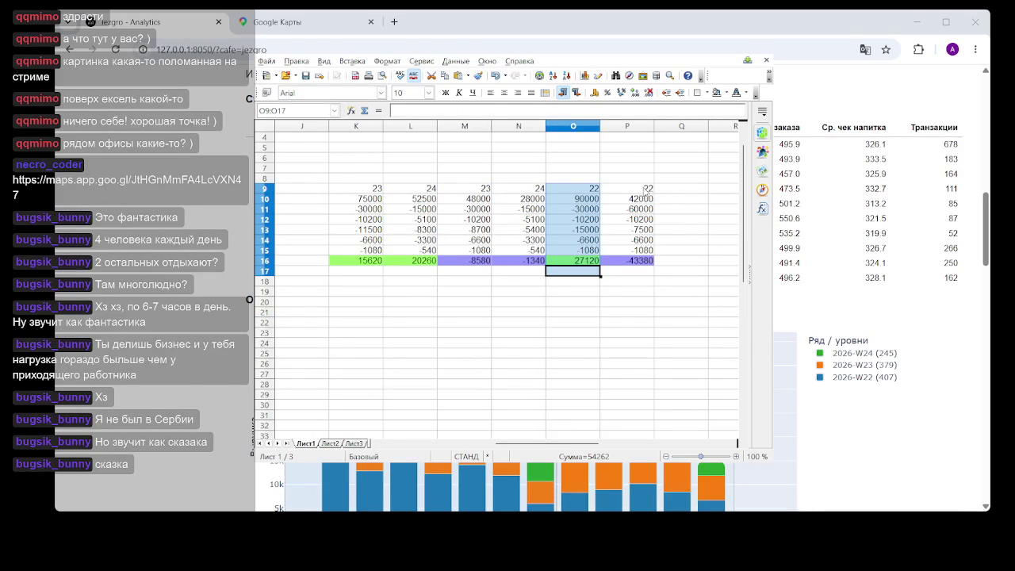
Change P11 from =O11*2 to =O11, raising P16 to -13380, and check the column O and P sums.
drag(638, 179, 635, 281)
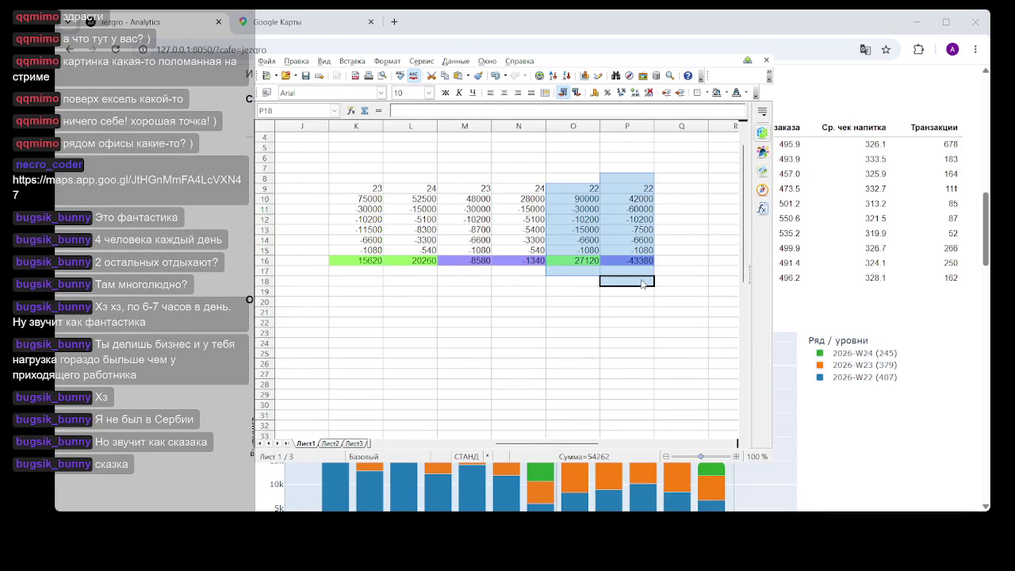
click(635, 209)
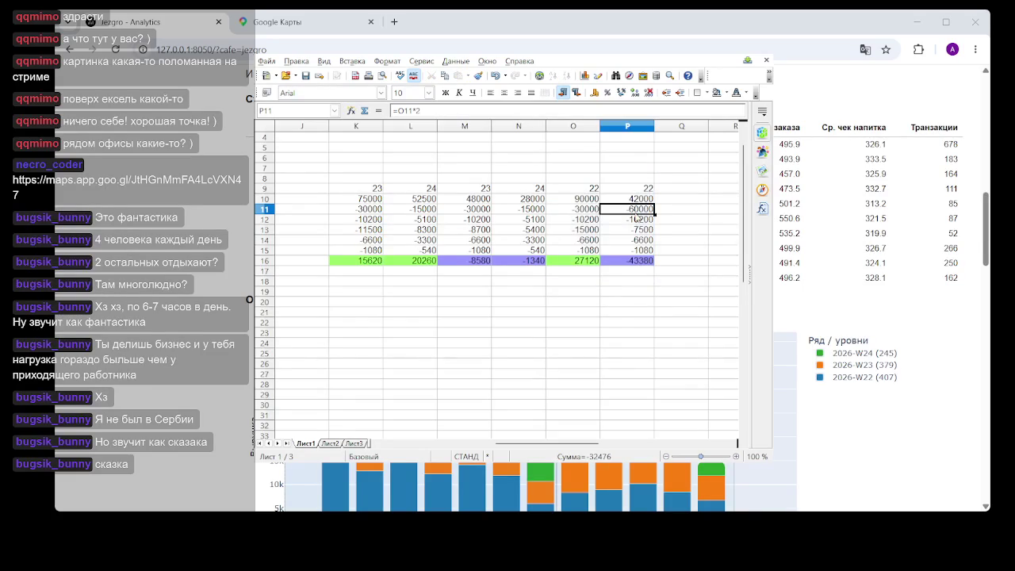
click(433, 111)
key(BackSpace)
key(BackSpace)
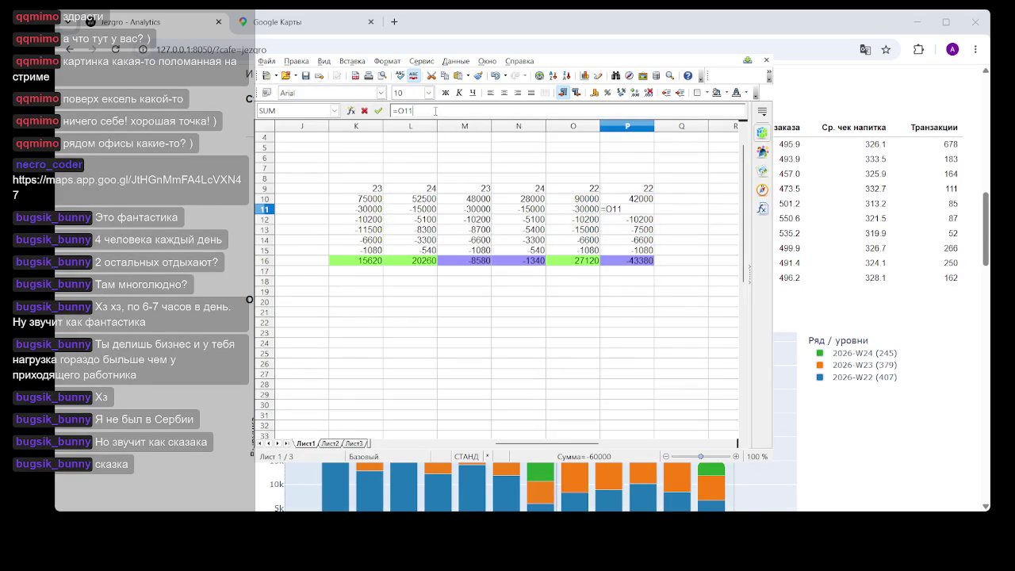
key(Return)
click(598, 314)
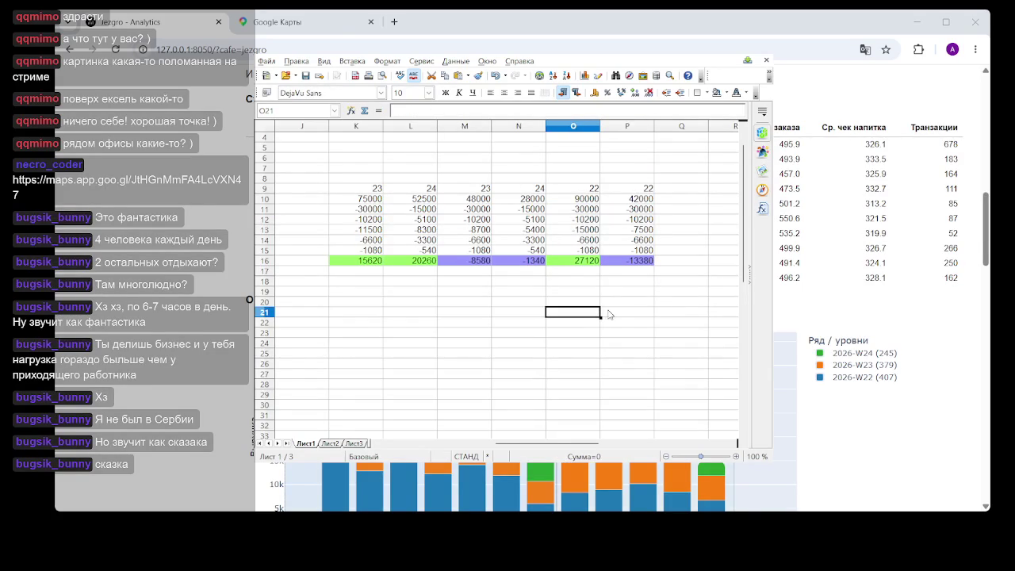
drag(581, 198, 583, 272)
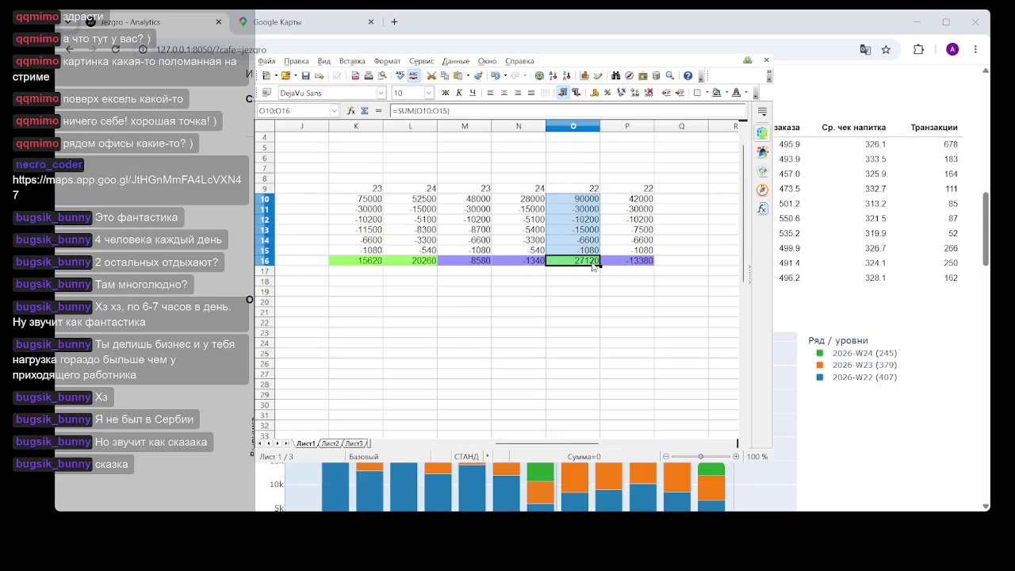
drag(641, 196, 641, 271)
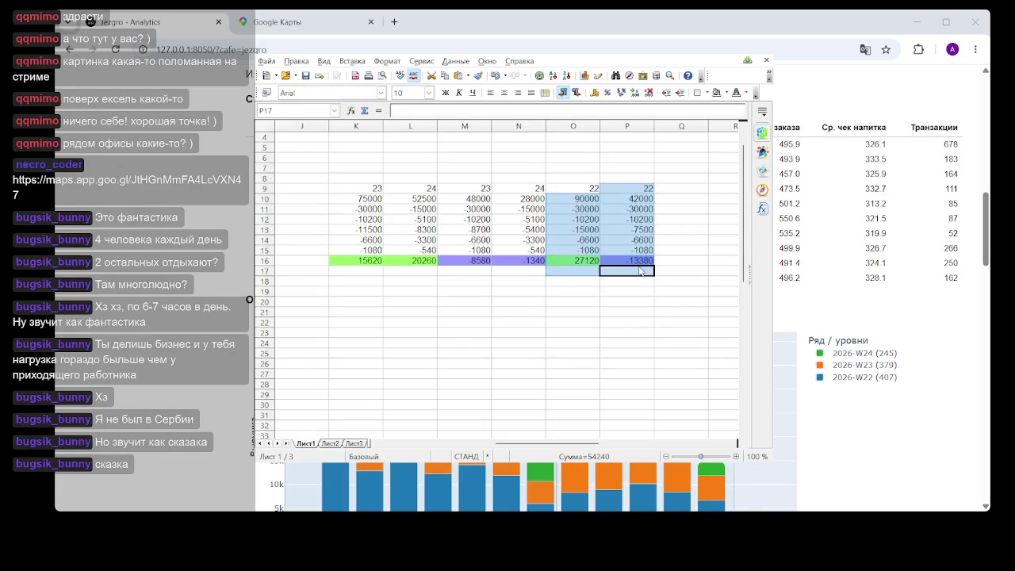
click(678, 311)
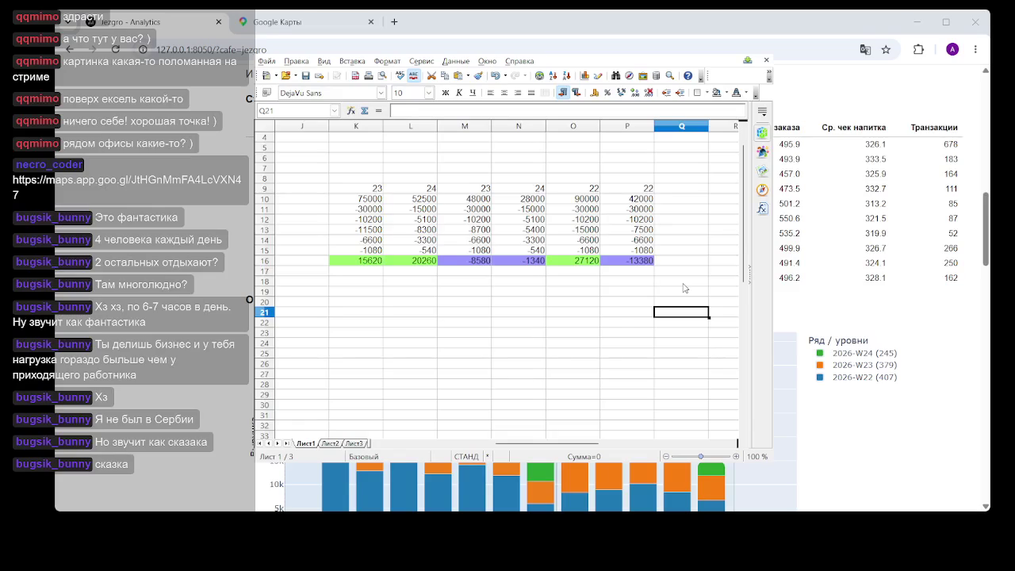
Enter =K16+M16 in K17, giving 7040.
click(670, 283)
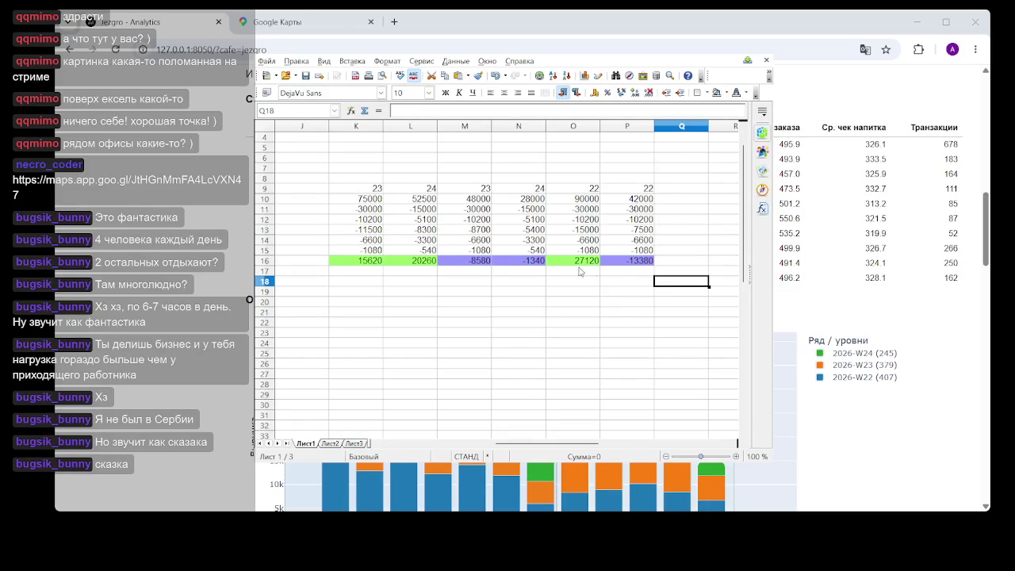
click(370, 272)
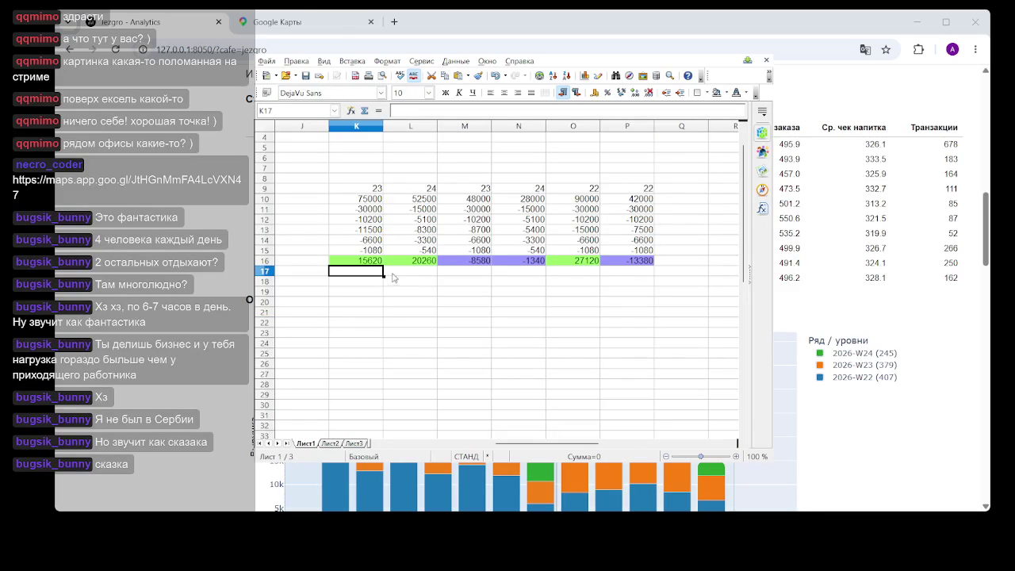
text(=)
click(362, 263)
text(+)
click(470, 264)
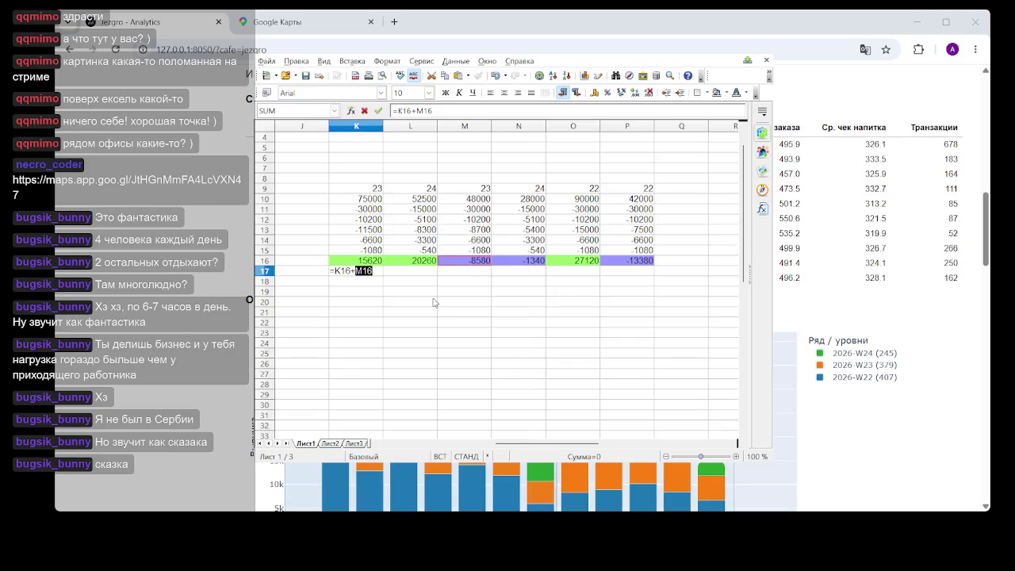
key(Return)
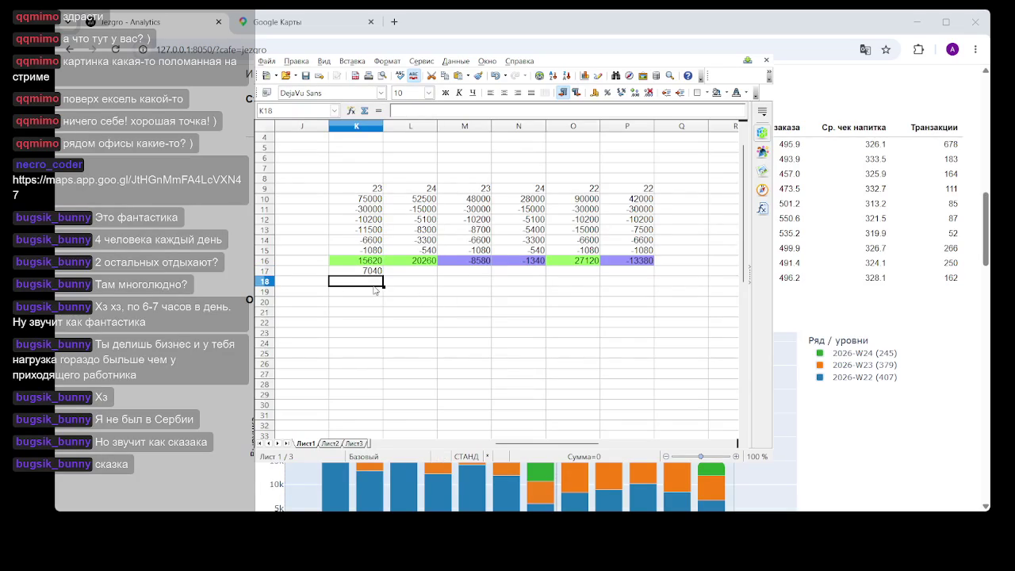
Enter =L16+N16 in K18, giving 18920.
text(=)
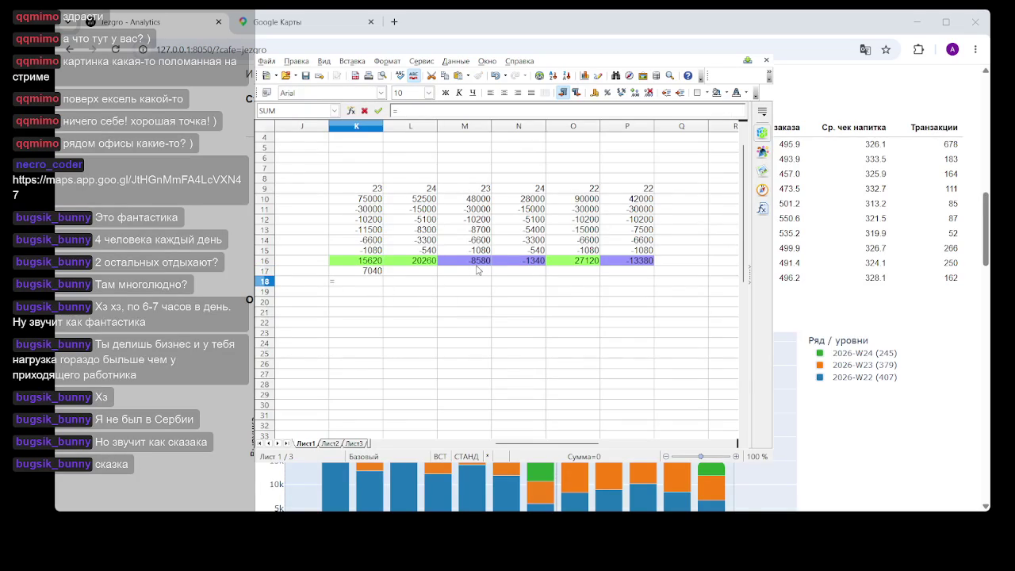
click(427, 264)
text(+)
click(520, 264)
key(Return)
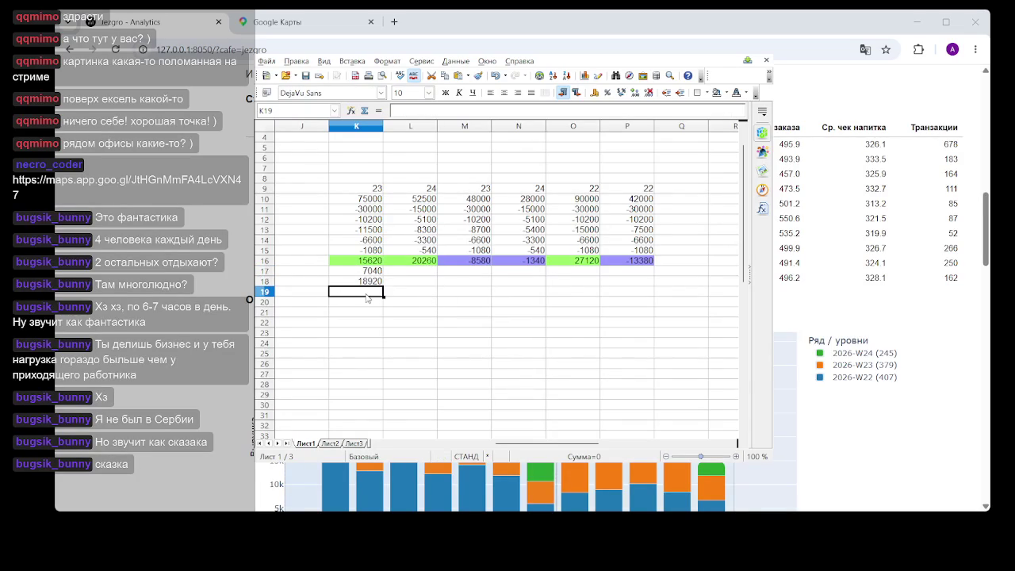
Enter =O16+P16 in K19, giving 13740.
text(=)
click(578, 263)
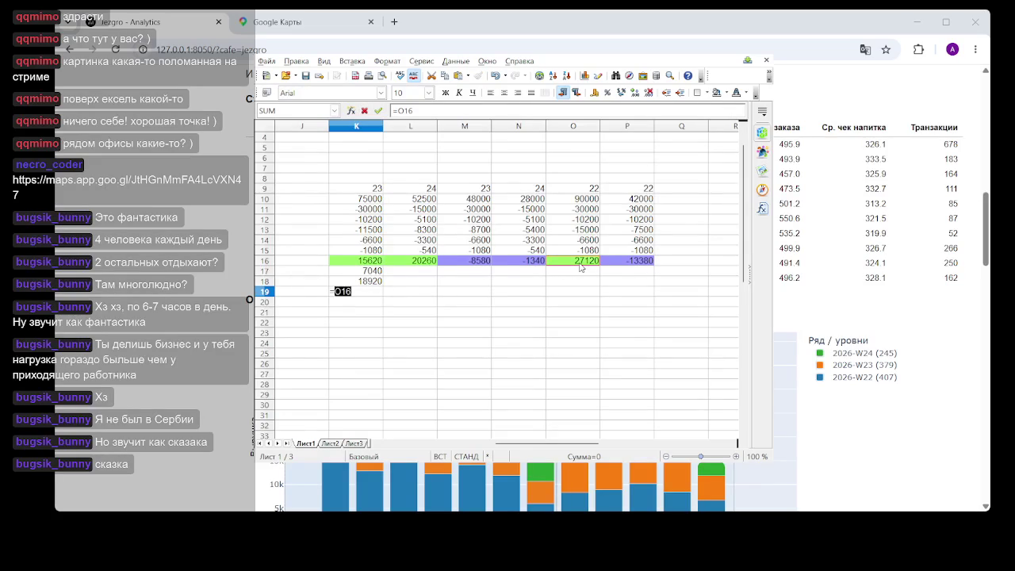
text(+)
click(624, 267)
key(Return)
click(317, 283)
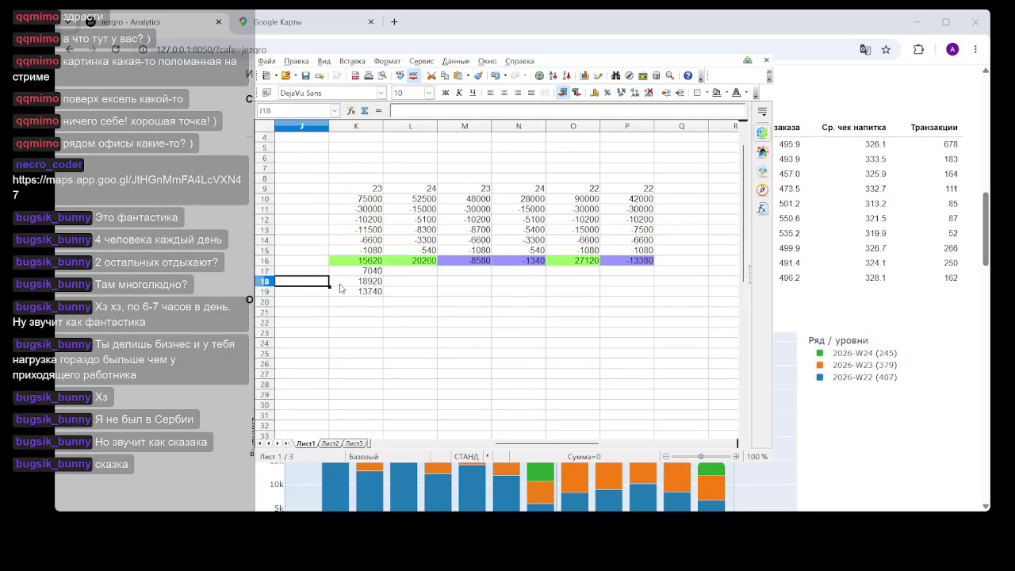
Enter 23, 24 and 22 in J17:J19 as labels beside the combined totals, then review K17:K19.
text(24)
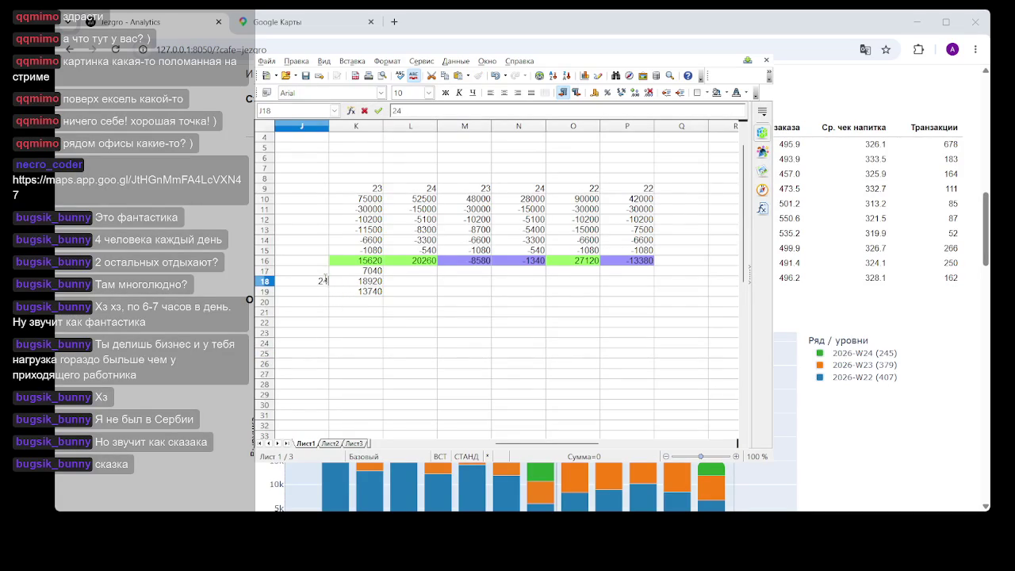
key(Up)
text(23)
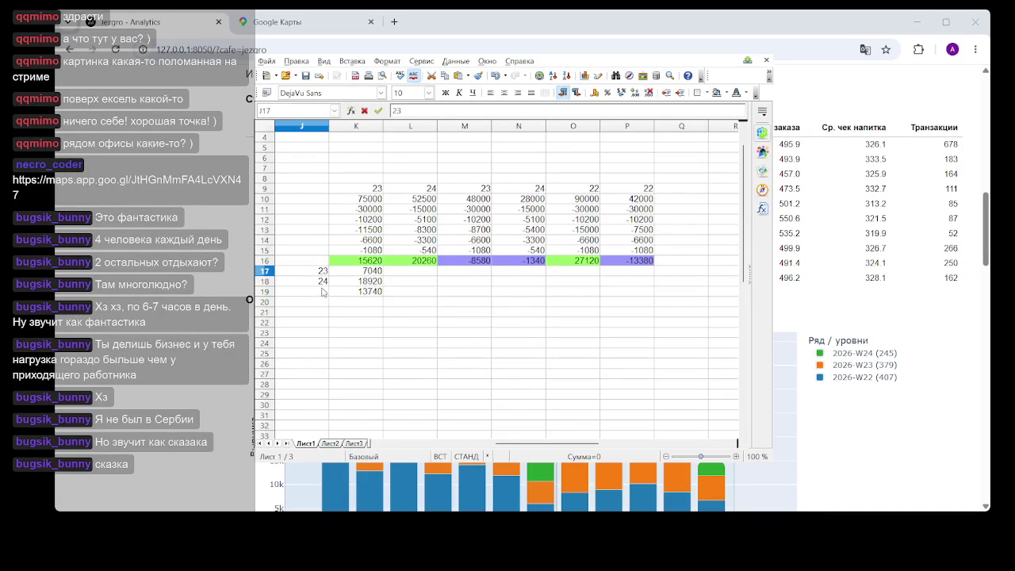
click(321, 292)
text(22)
click(480, 357)
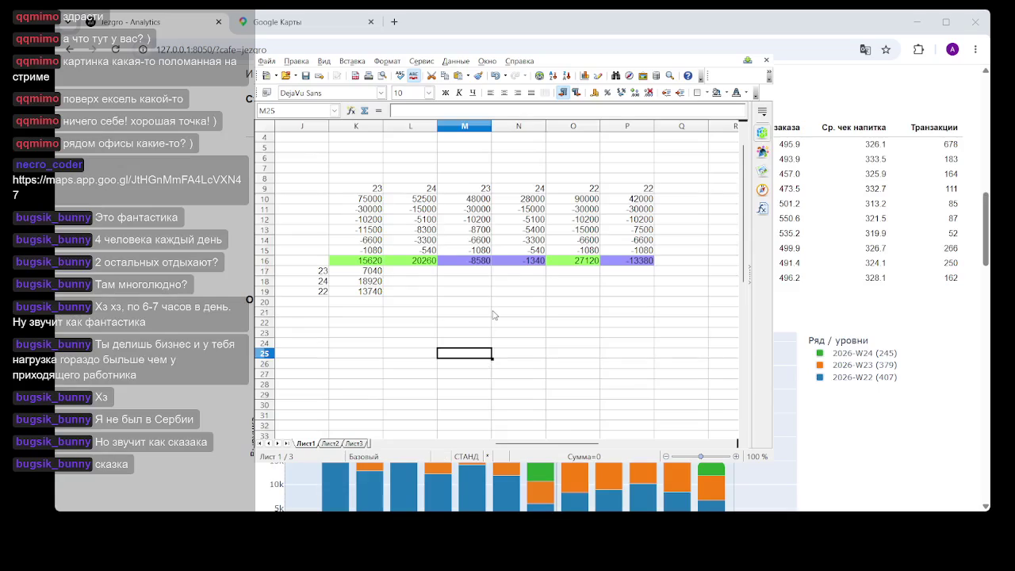
drag(373, 270, 378, 302)
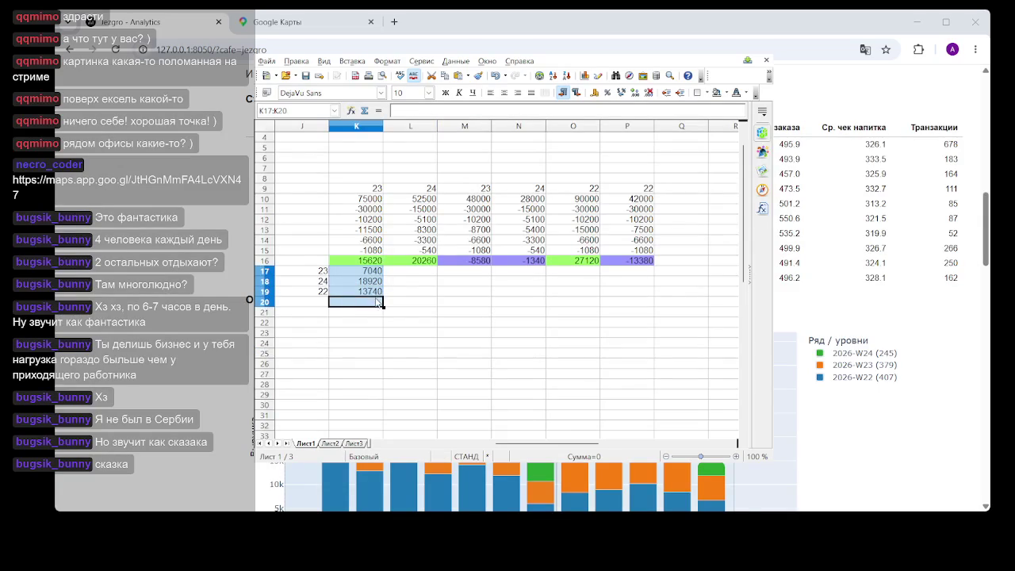
click(514, 336)
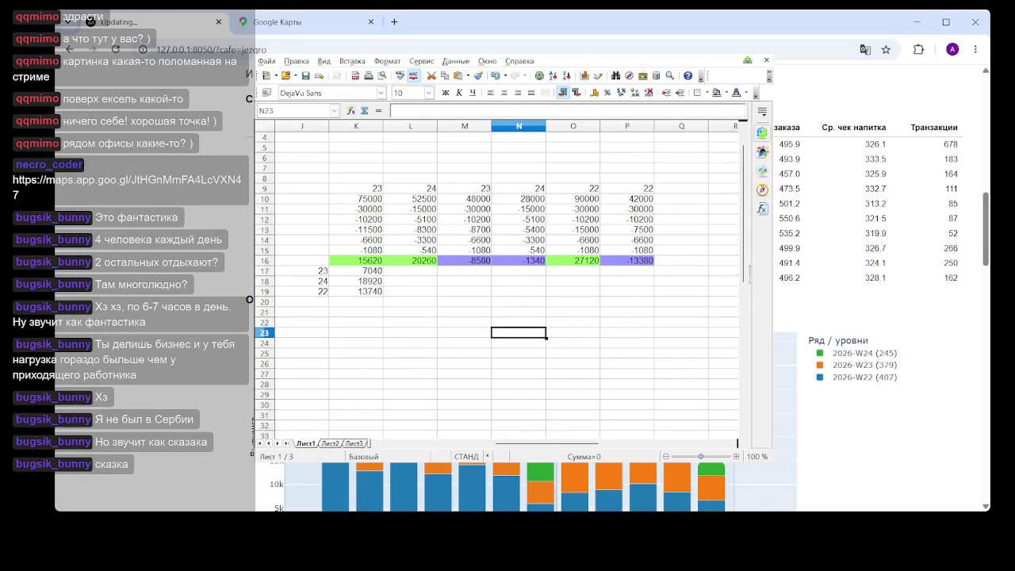
Review the W22–W24 revenue split into 06:00–14:00 and 14:00–19:00 intervals, then scroll back to the top.
key(alt+Tab)
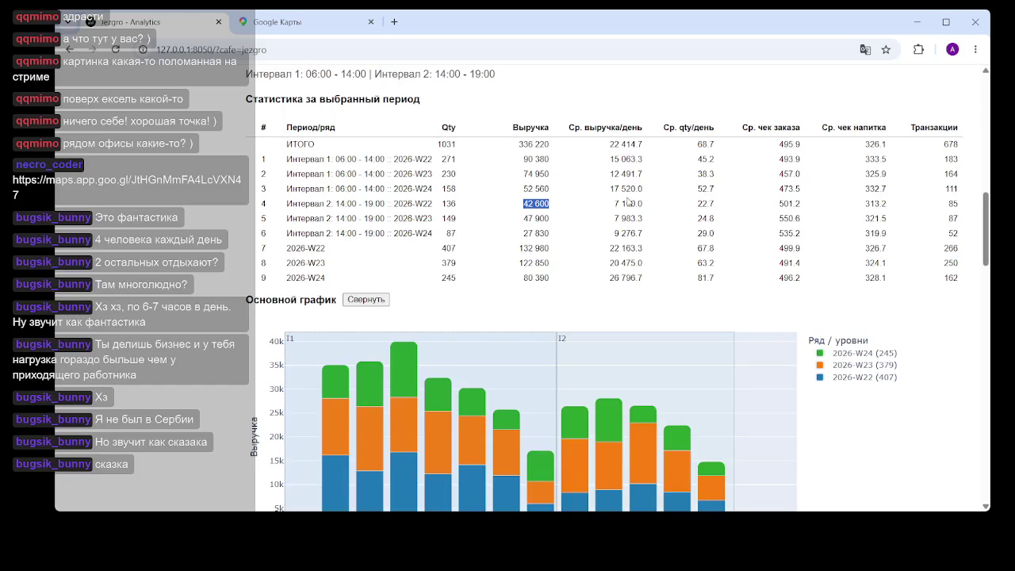
click(533, 216)
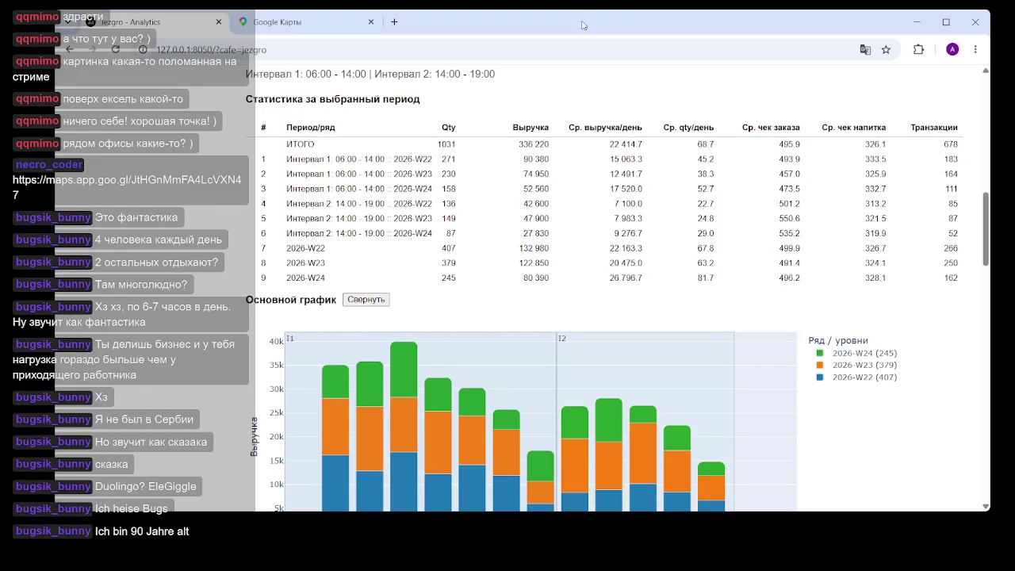
scroll(379, 223, up, 2)
scroll(379, 223, up, 3)
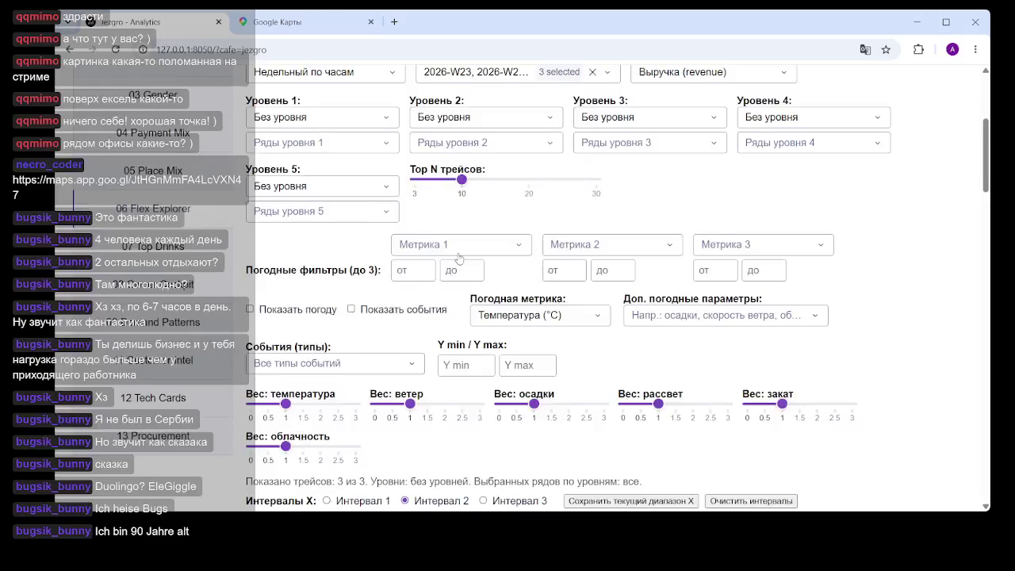
scroll(379, 223, down, 6)
scroll(506, 235, up, 1)
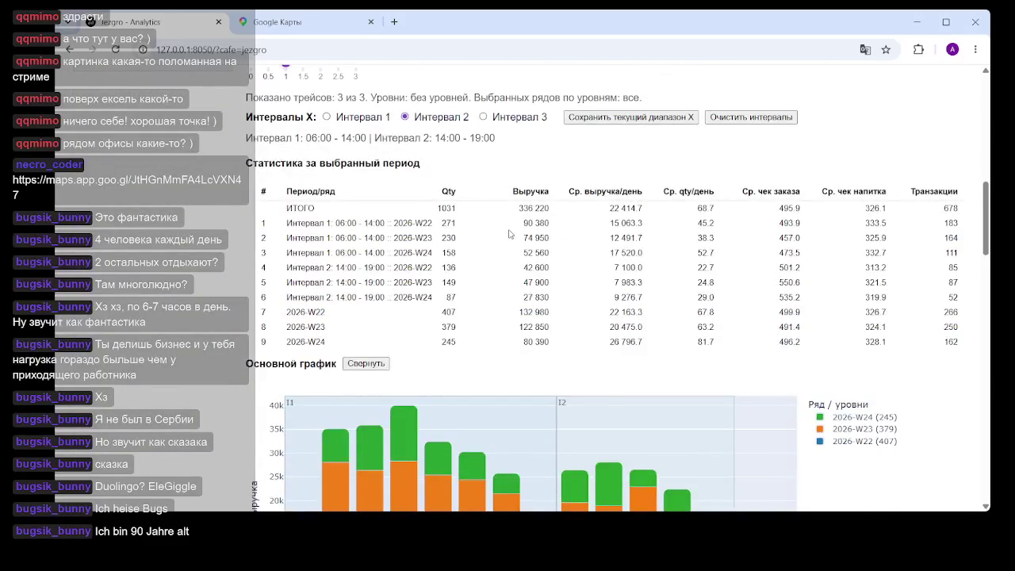
scroll(510, 234, up, 4)
scroll(510, 234, up, 4)
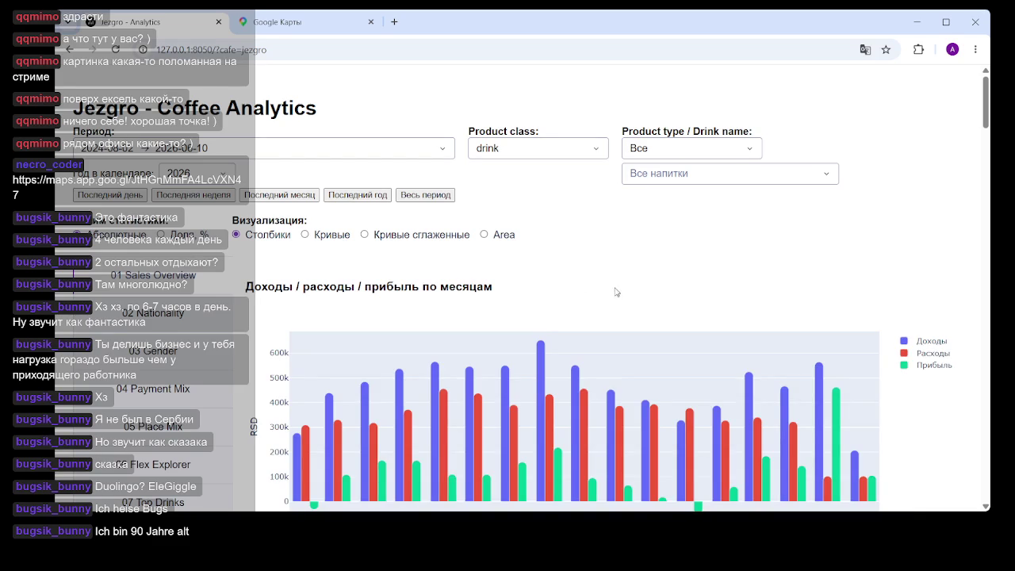
Select Кривые under Визуализация and scroll through the curve charts and back to the top.
click(325, 235)
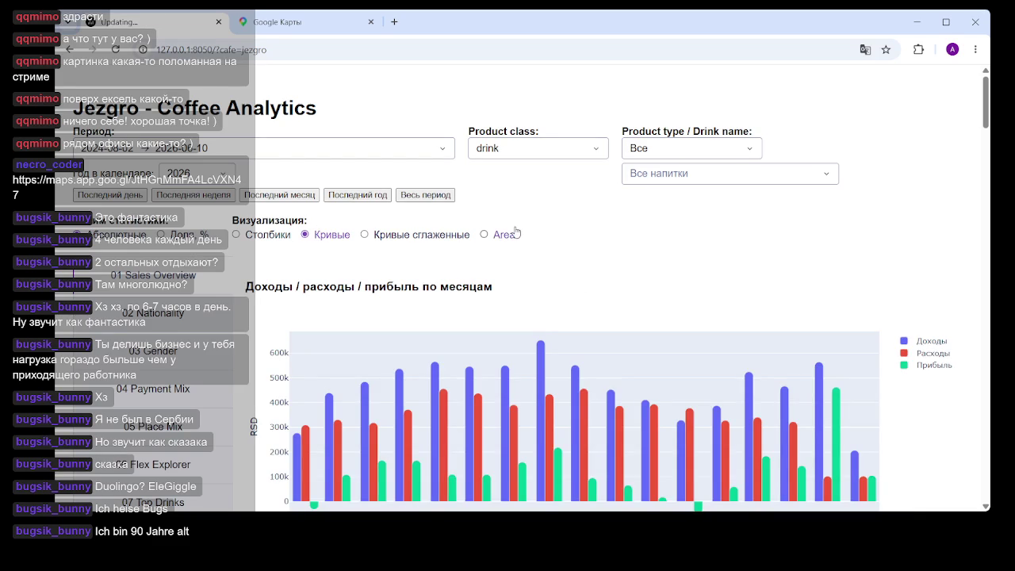
scroll(573, 300, down, 7)
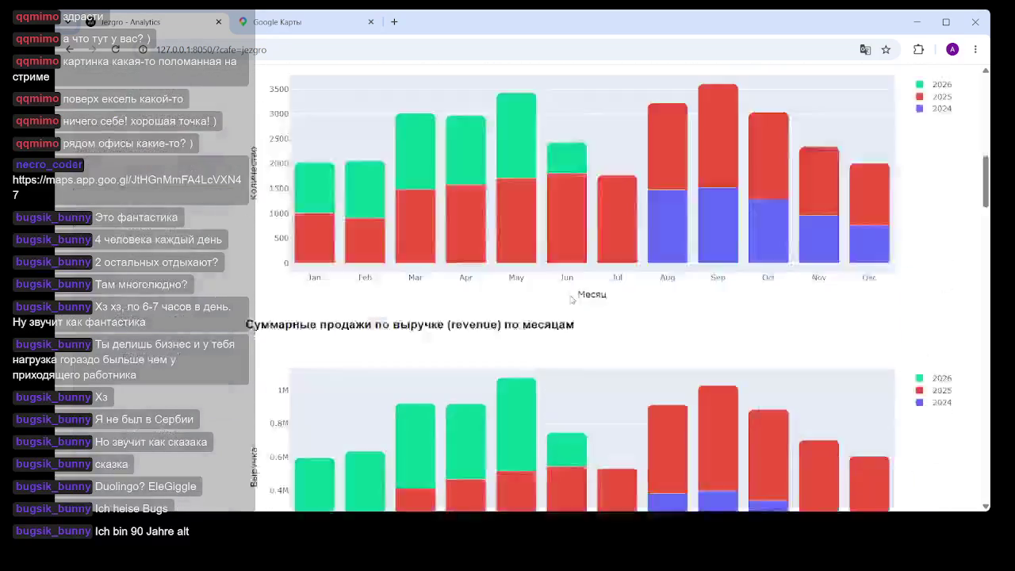
scroll(571, 297, down, 8)
scroll(564, 287, down, 3)
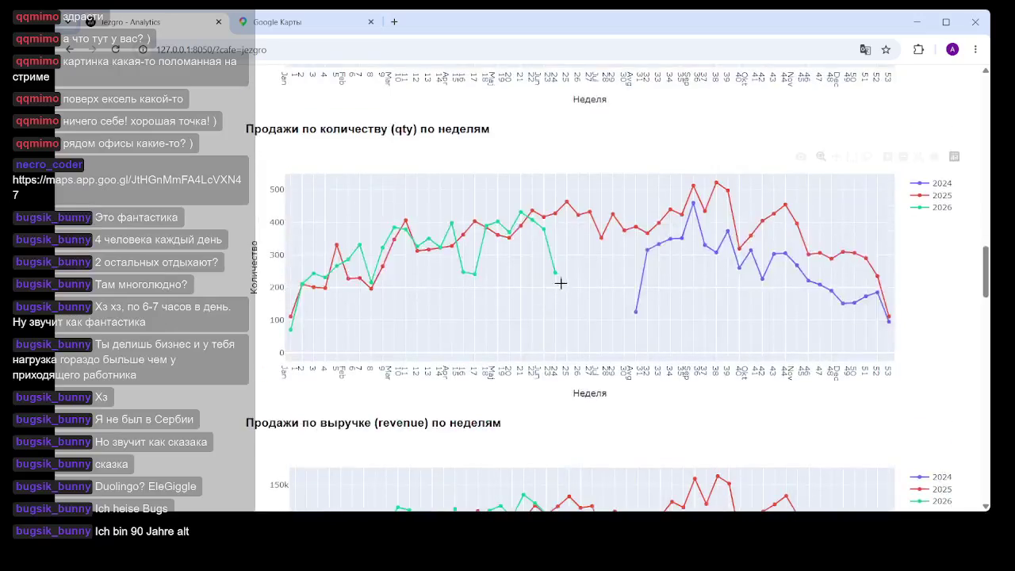
scroll(539, 283, up, 2)
mouse_move(346, 384)
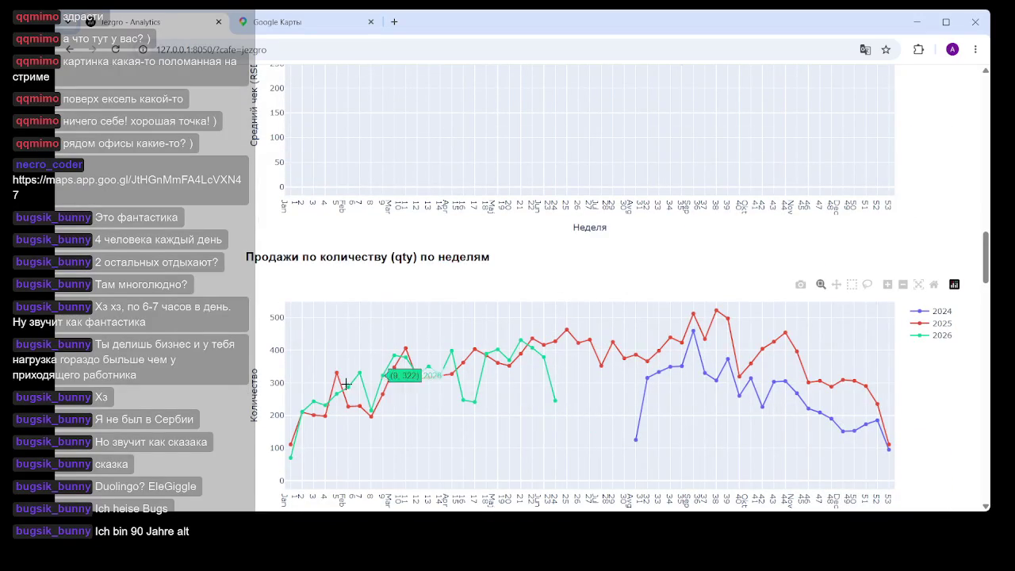
scroll(378, 404, down, 2)
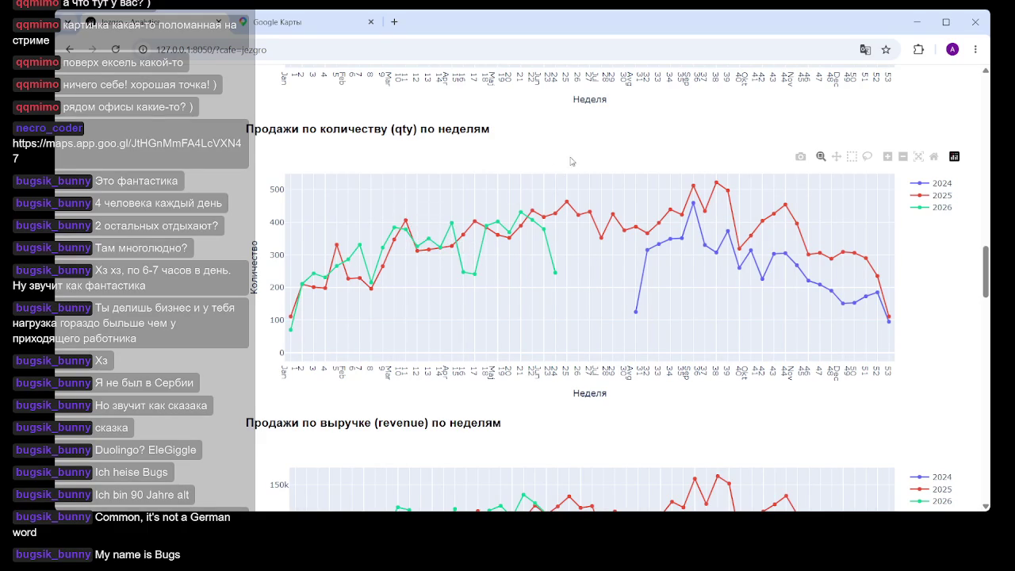
scroll(414, 261, up, 2)
scroll(415, 260, up, 6)
scroll(415, 260, up, 5)
scroll(415, 261, up, 3)
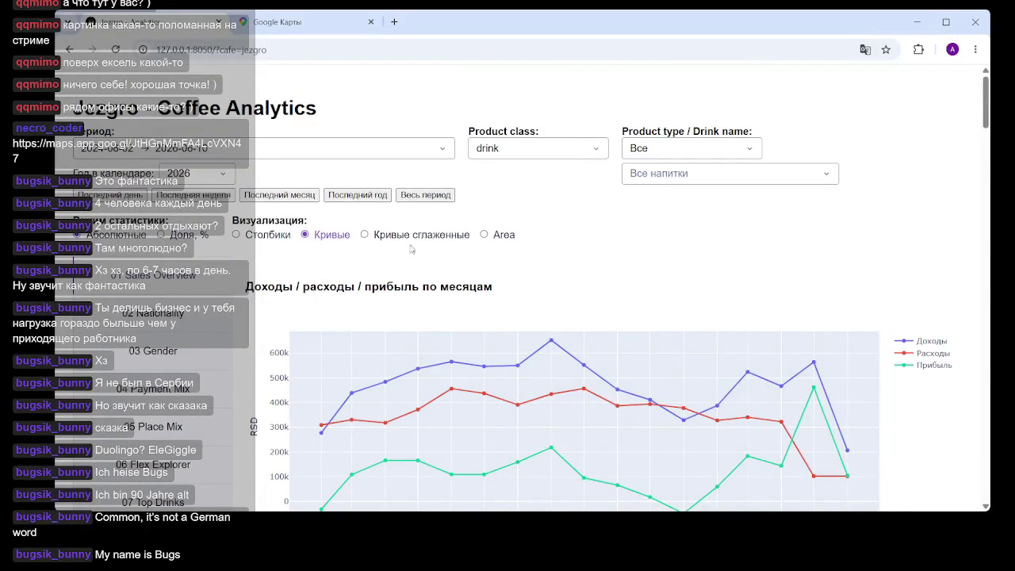
In 06 Flex Explorer, set Режим времени to Месячный по часам.
scroll(259, 253, down, 5)
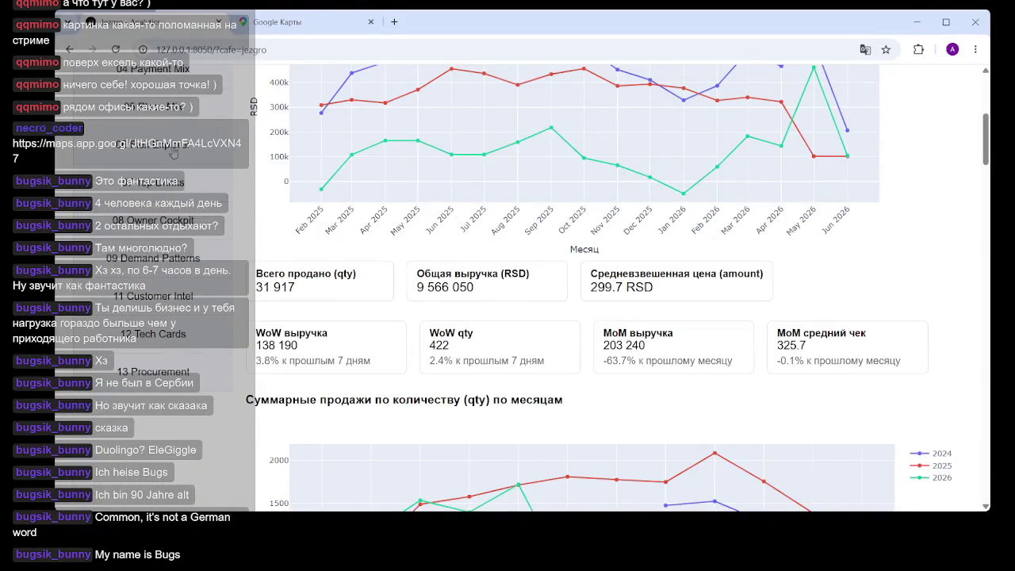
click(202, 169)
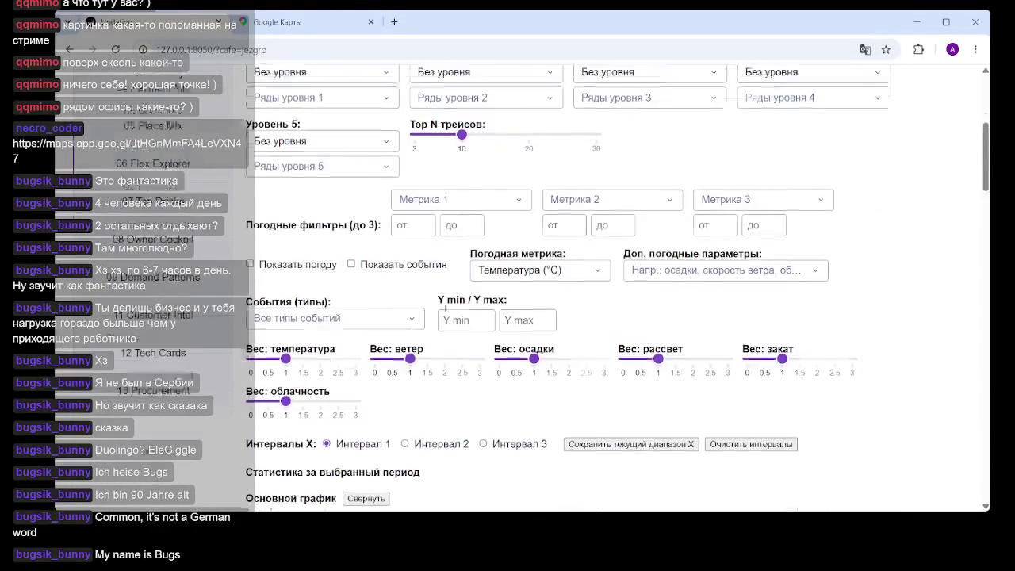
scroll(306, 270, up, 3)
click(370, 265)
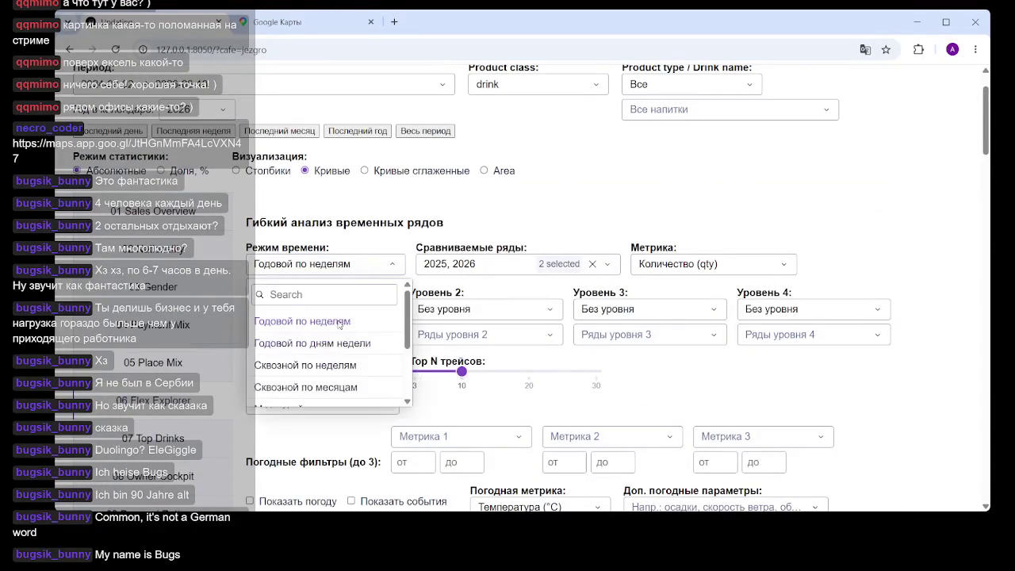
scroll(319, 381, down, 3)
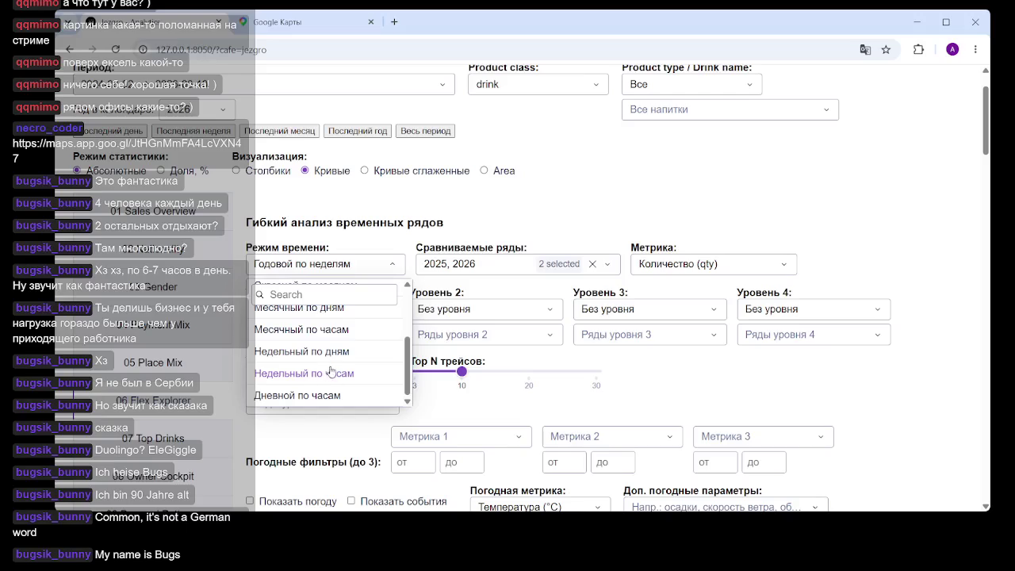
click(334, 335)
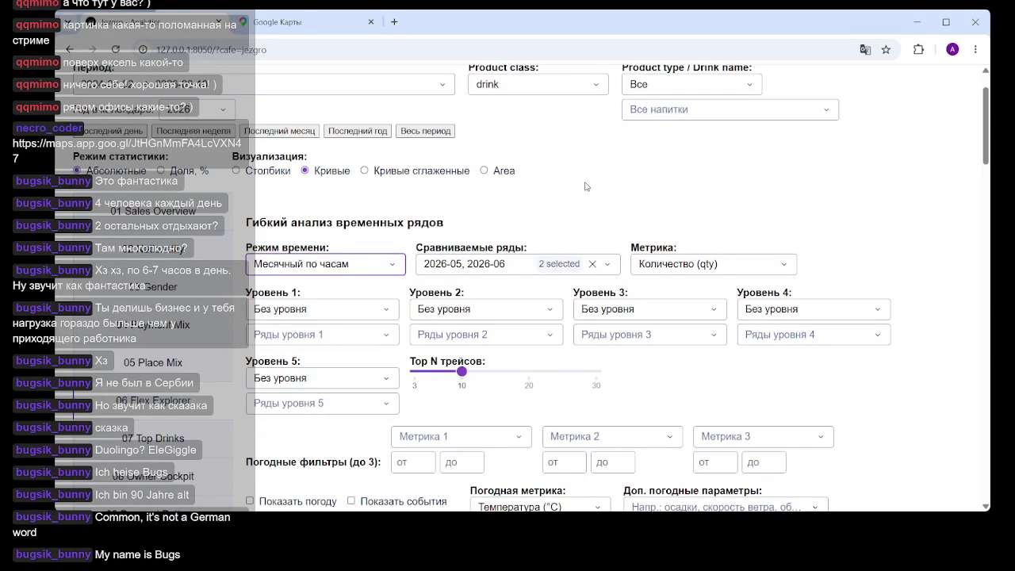
Set the compared series to only 2026-03, removing 2026-05 and 2026-06.
click(565, 268)
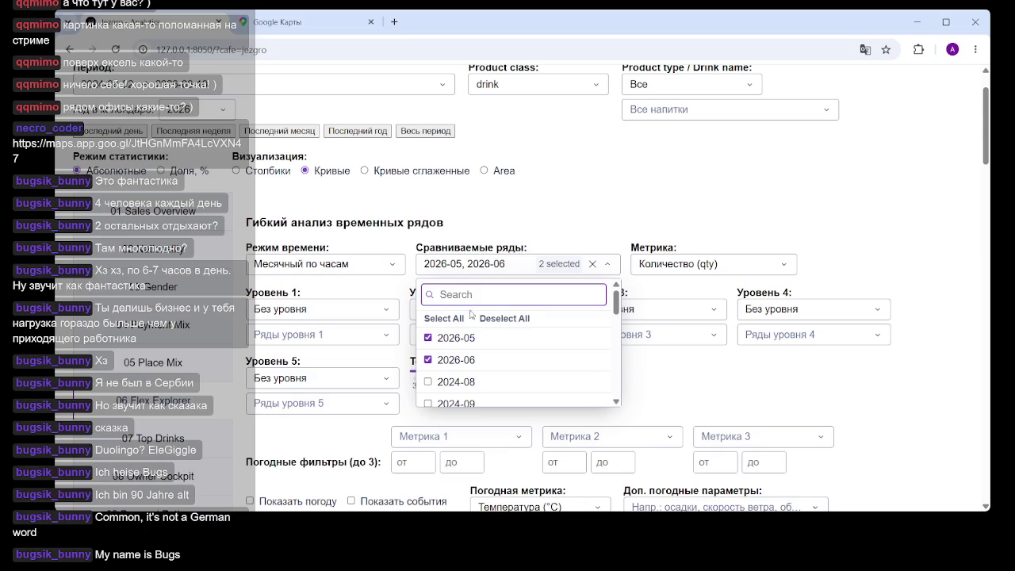
text(2026-)
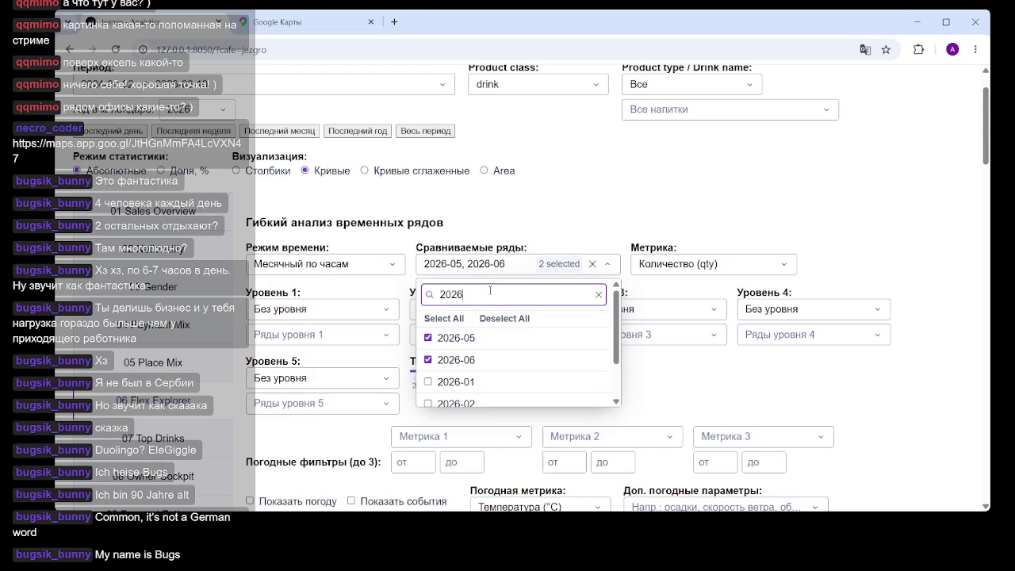
text(03)
click(456, 339)
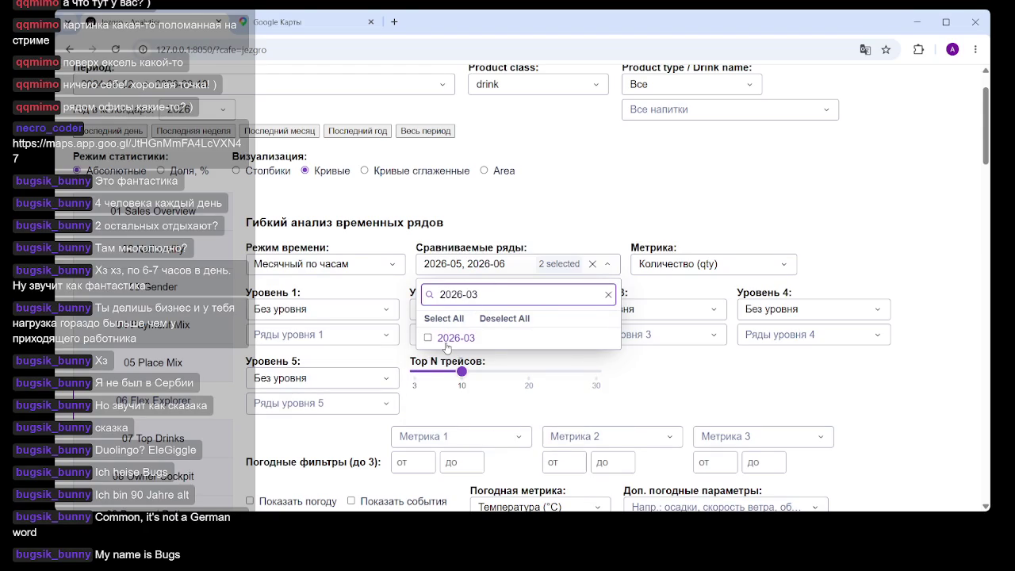
click(476, 268)
click(563, 266)
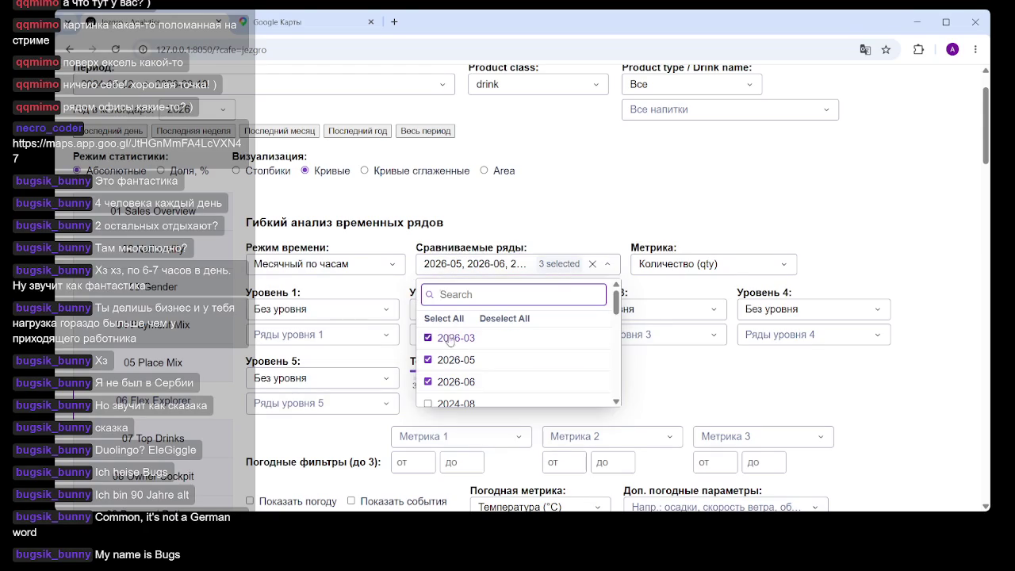
click(428, 360)
click(428, 382)
click(856, 384)
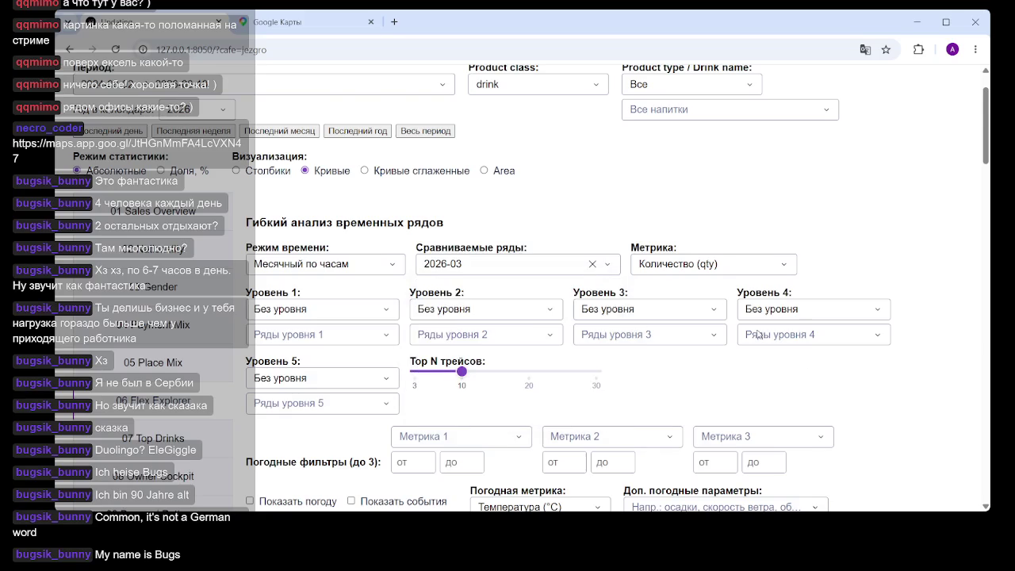
scroll(587, 326, down, 5)
scroll(623, 308, down, 3)
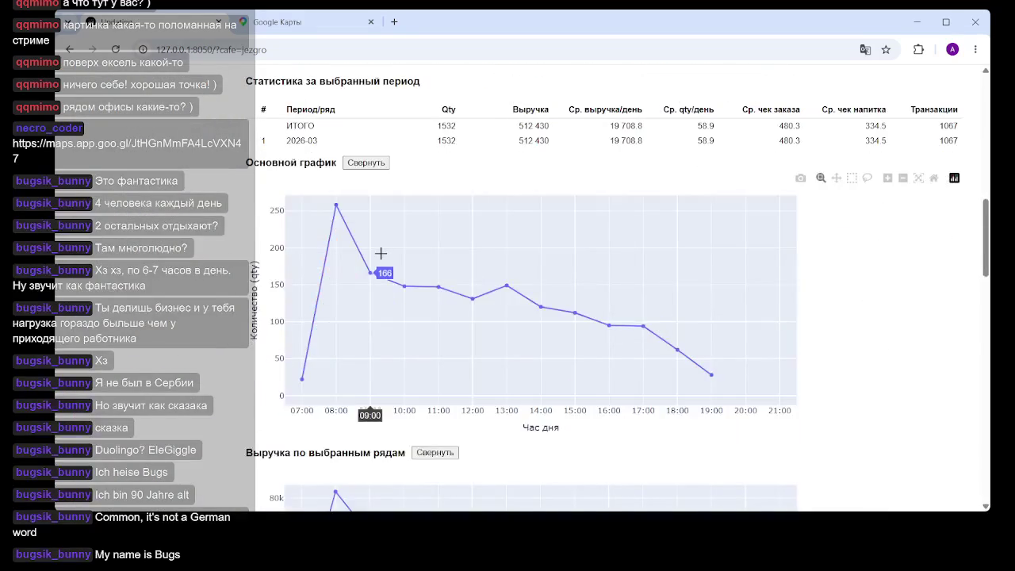
scroll(349, 268, up, 2)
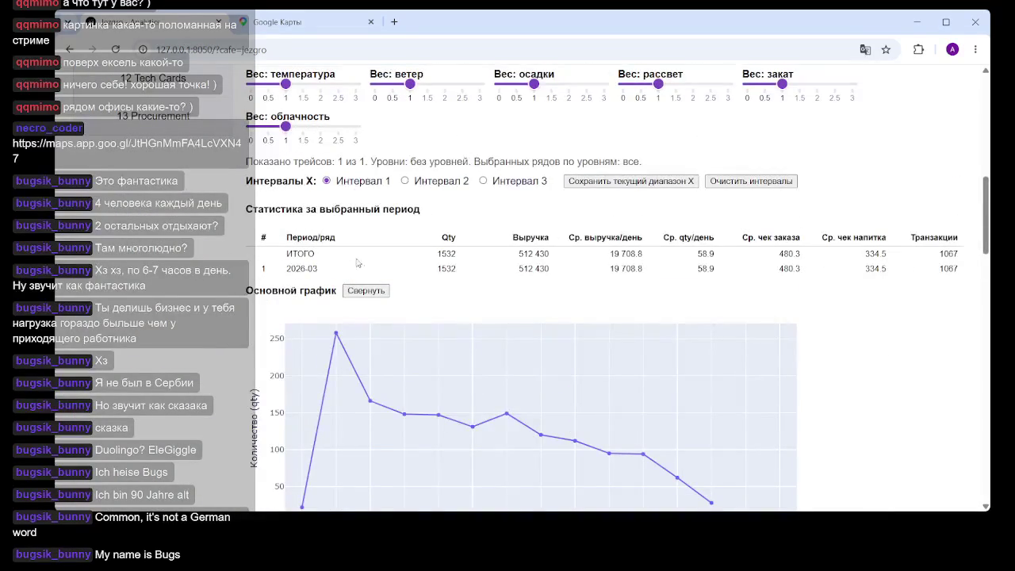
scroll(443, 254, down, 3)
mouse_move(575, 249)
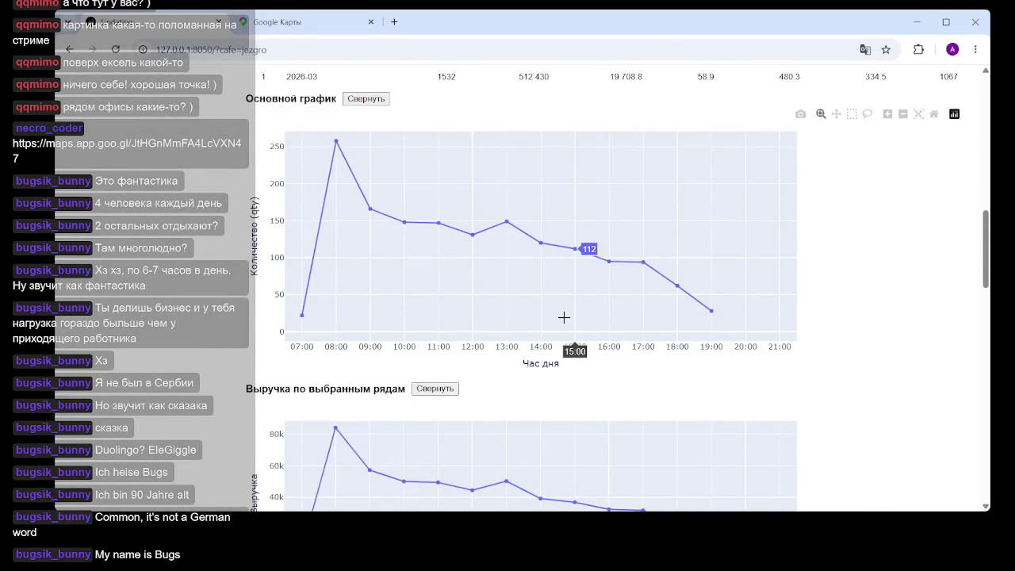
scroll(560, 313, up, 1)
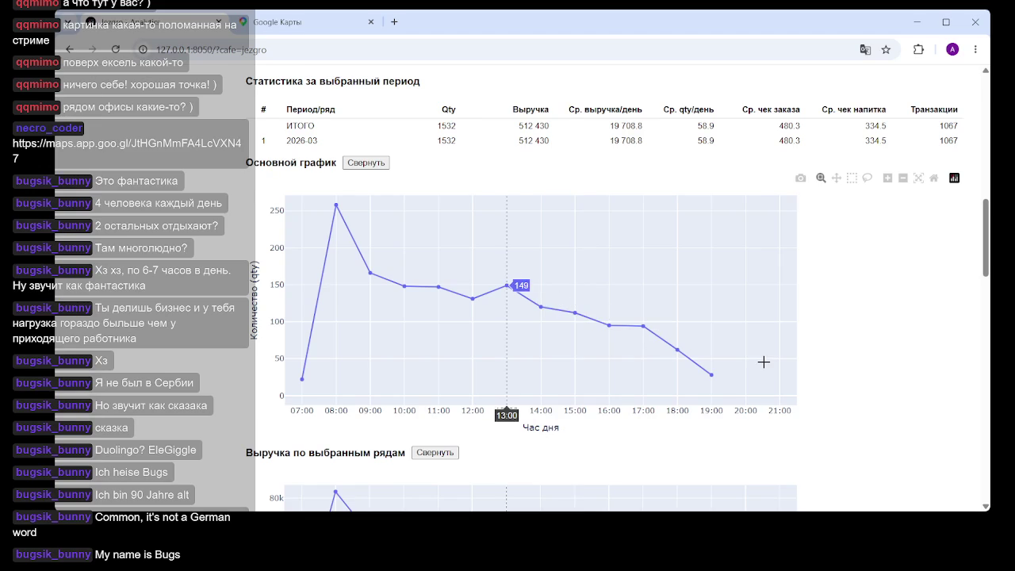
scroll(293, 238, up, 2)
scroll(293, 238, up, 1)
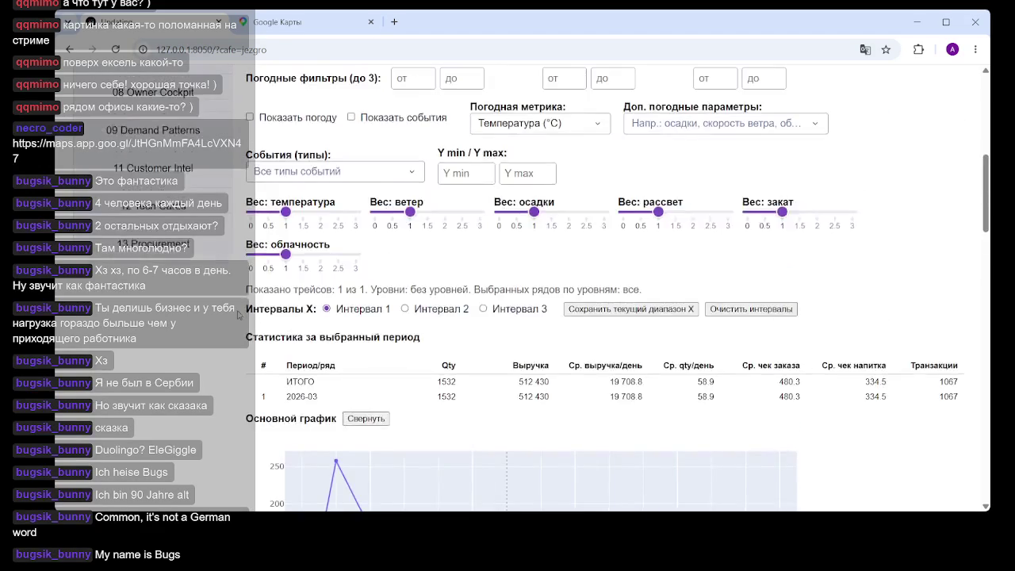
scroll(293, 238, up, 1)
scroll(293, 238, up, 2)
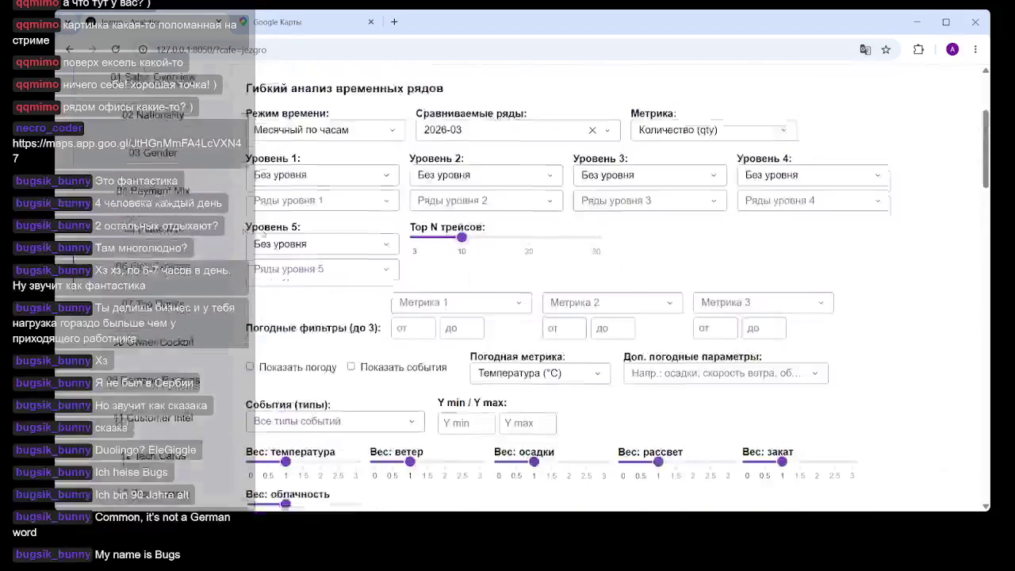
scroll(292, 238, down, 5)
scroll(294, 219, down, 2)
drag(288, 210, 551, 207)
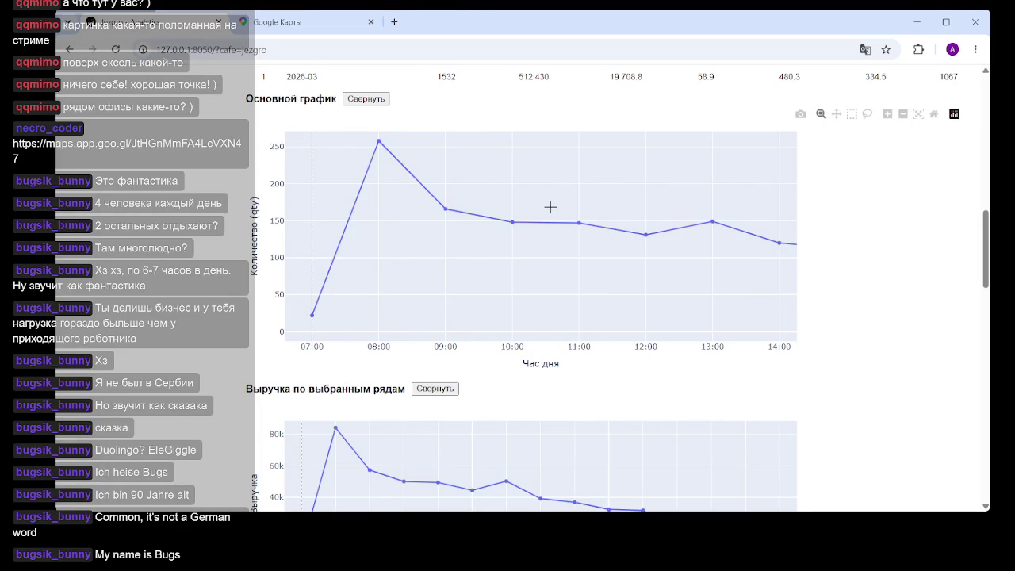
scroll(551, 207, up, 5)
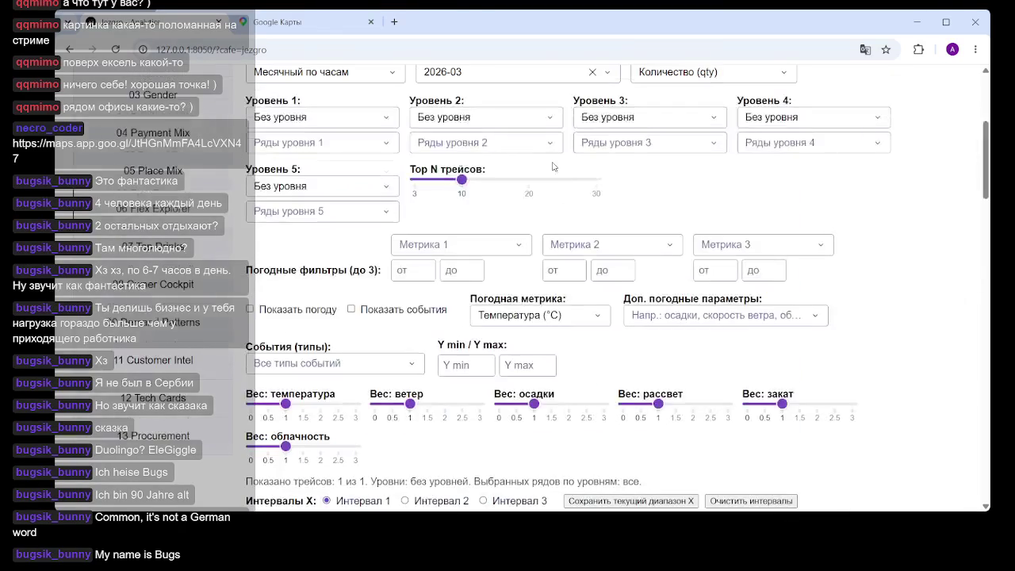
Save the 06:00–14:00 March range as interval 1.
scroll(395, 373, up, 3)
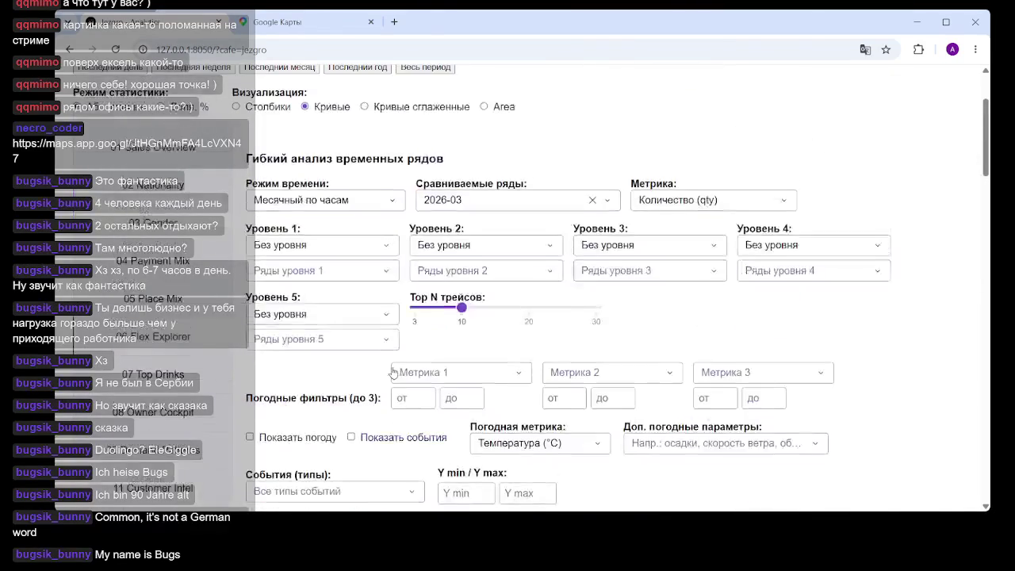
scroll(395, 372, down, 5)
click(627, 437)
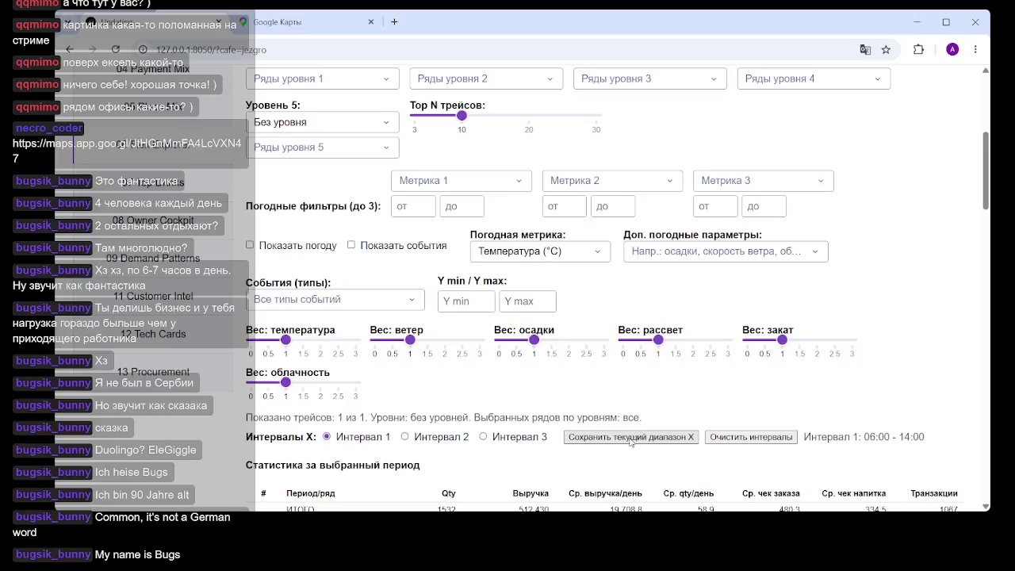
scroll(484, 272, down, 5)
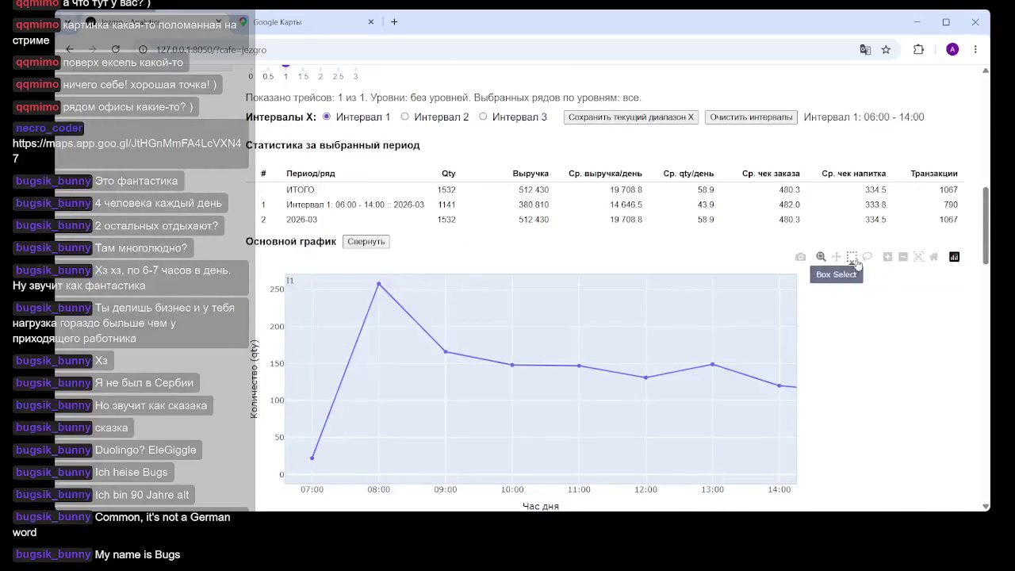
Zoom the chart to 14:00–19:00, save it as interval 2, and select its 131 620 revenue.
click(919, 258)
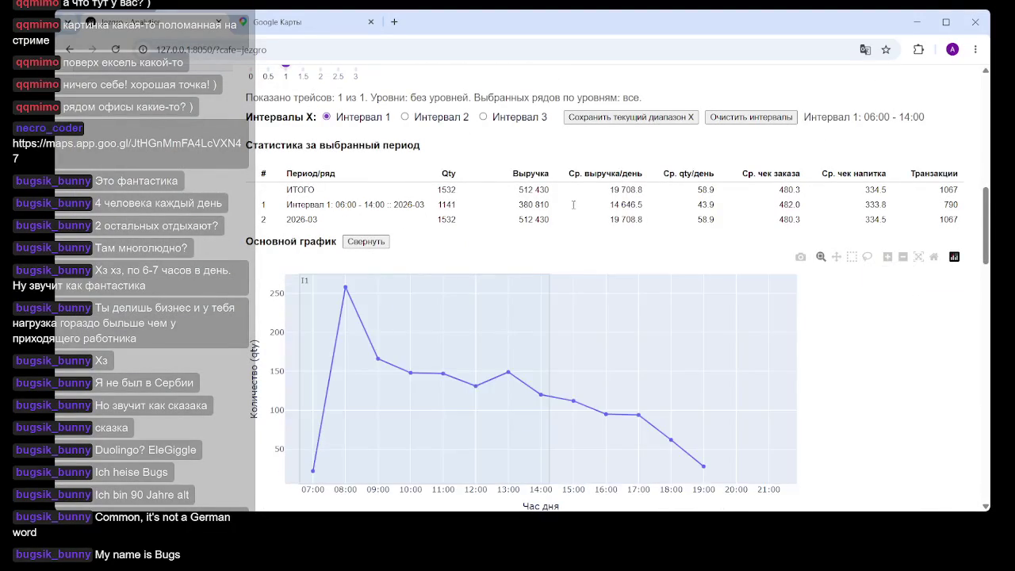
click(405, 117)
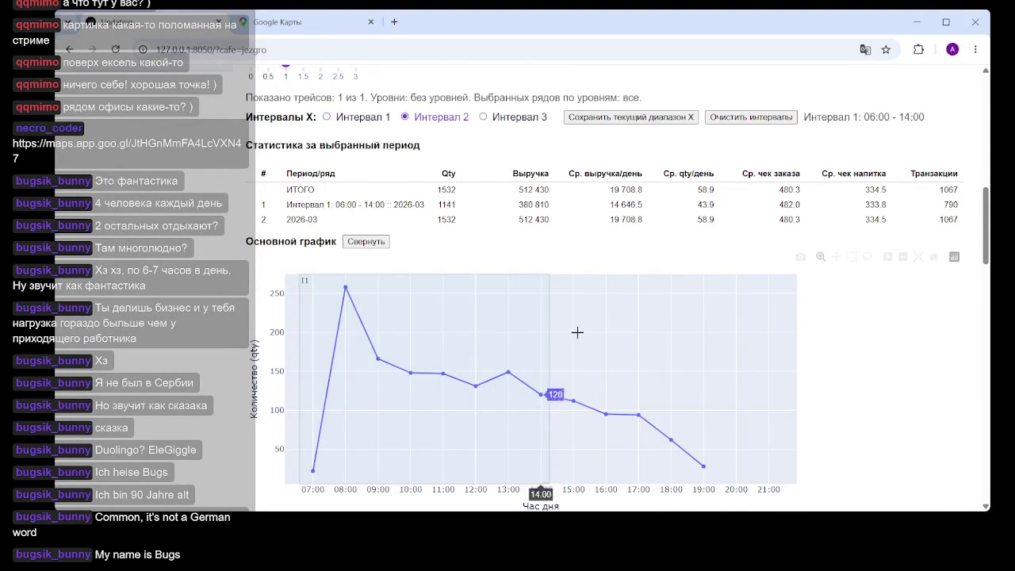
drag(560, 365, 720, 362)
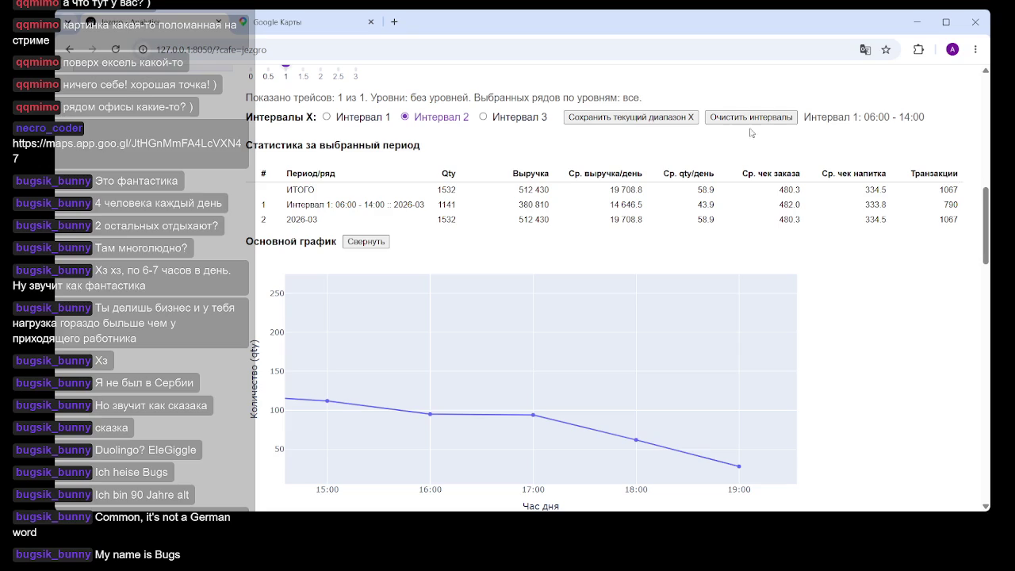
click(642, 118)
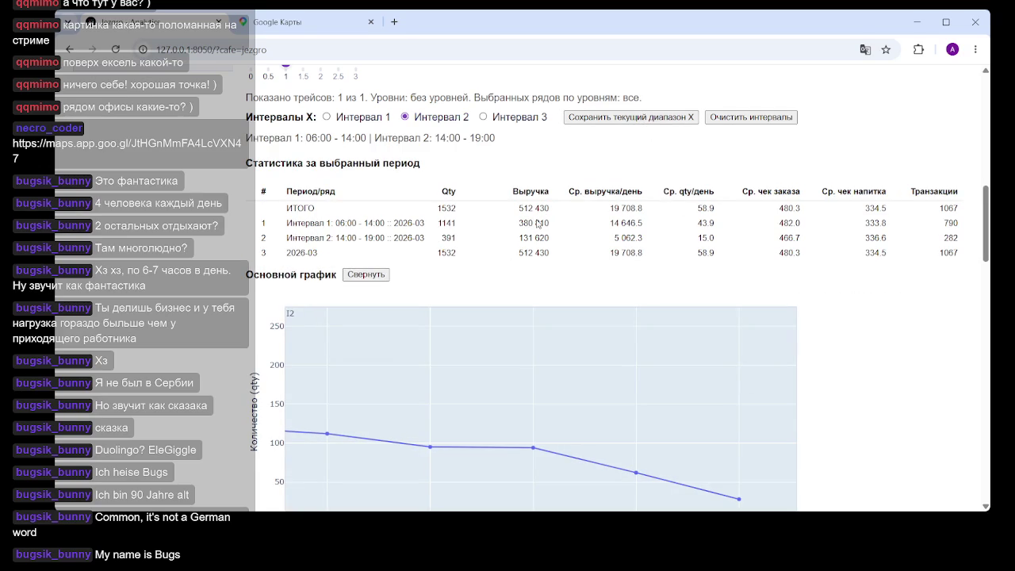
drag(521, 238, 571, 244)
In the profit spreadsheet, enter the label 'mart' in cell R9.
key(alt+Tab)
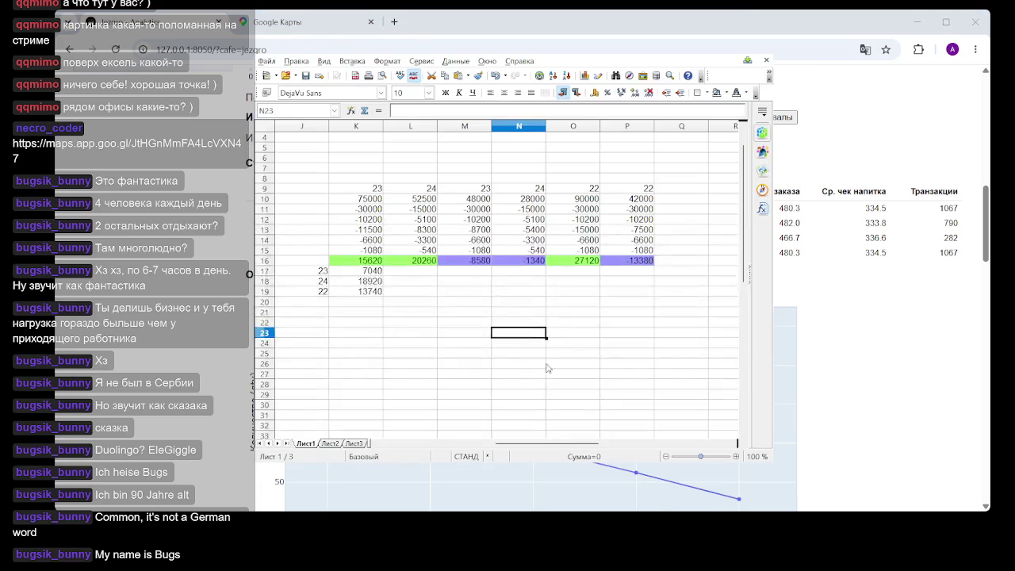
drag(540, 446, 572, 447)
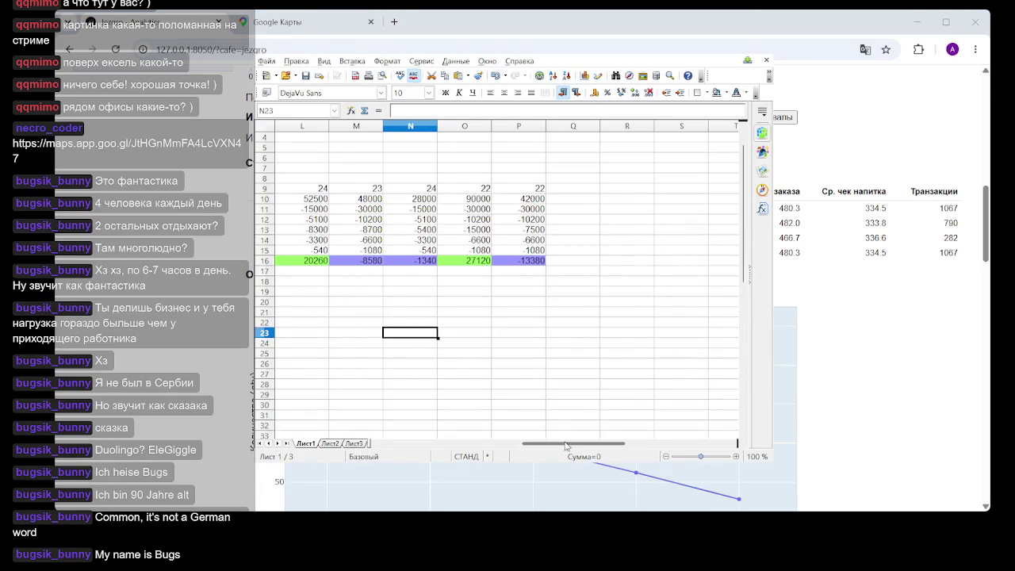
click(625, 194)
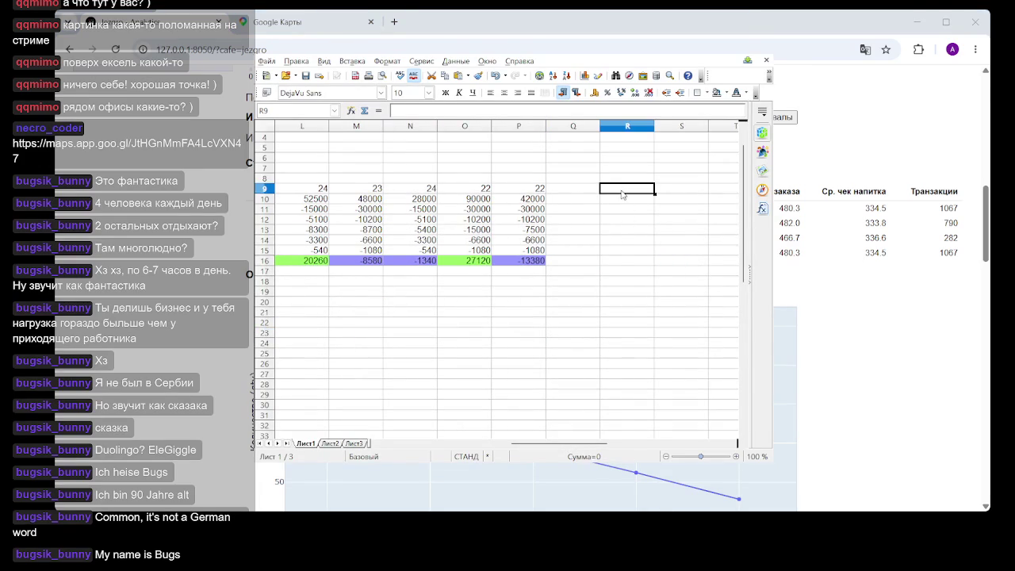
text(vf)
key(BackSpace)
key(BackSpace)
text(mart)
click(626, 230)
Enter 131620 in R10, then replace it with 5000.
click(627, 199)
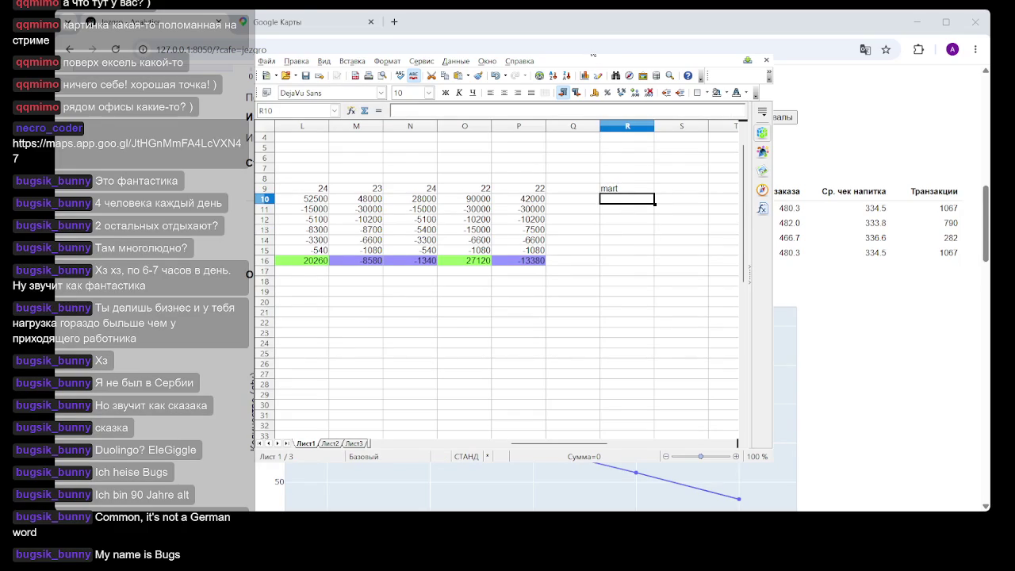
text(131620)
key(Return)
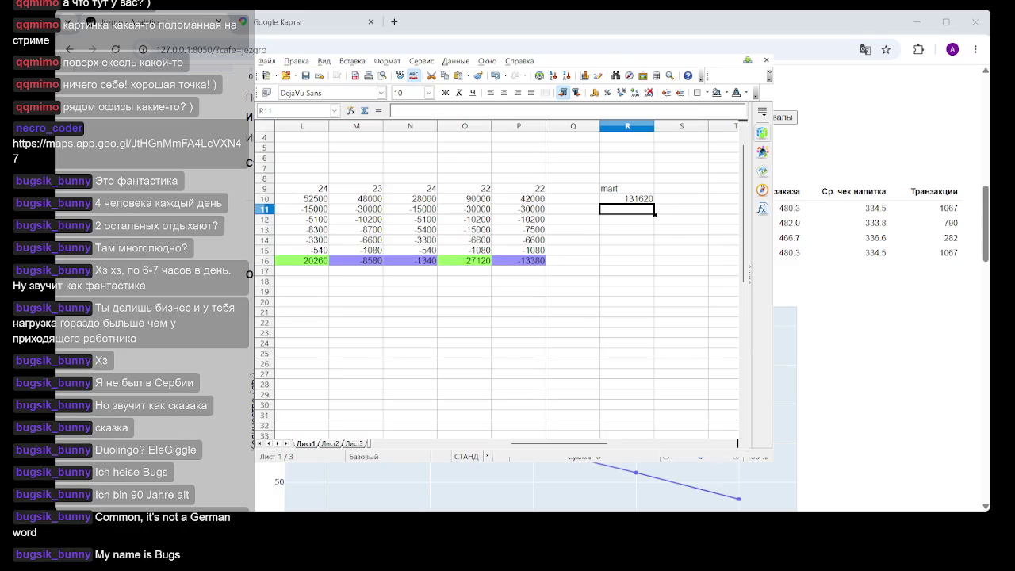
click(649, 199)
text(5000)
click(651, 290)
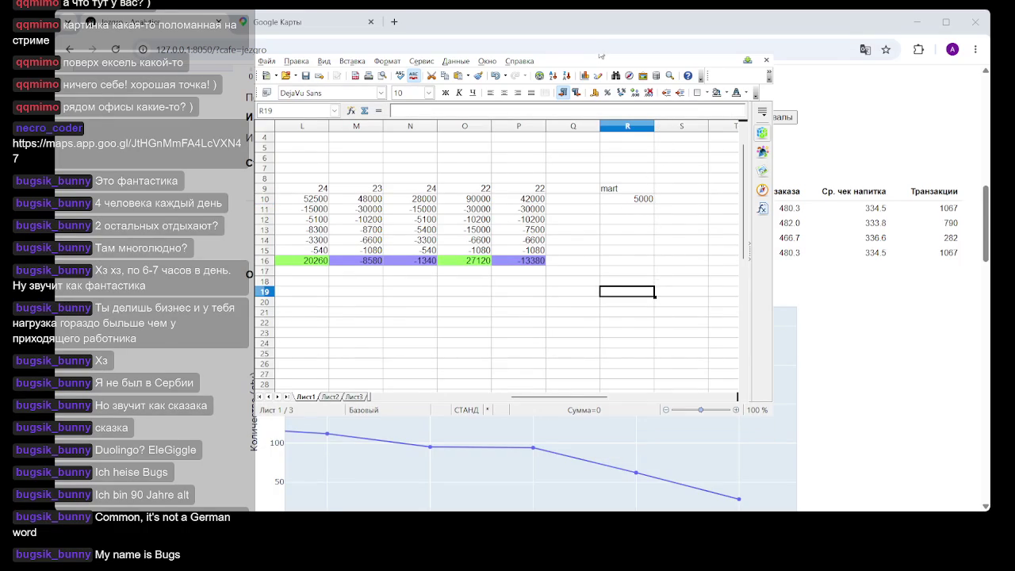
drag(583, 399, 496, 401)
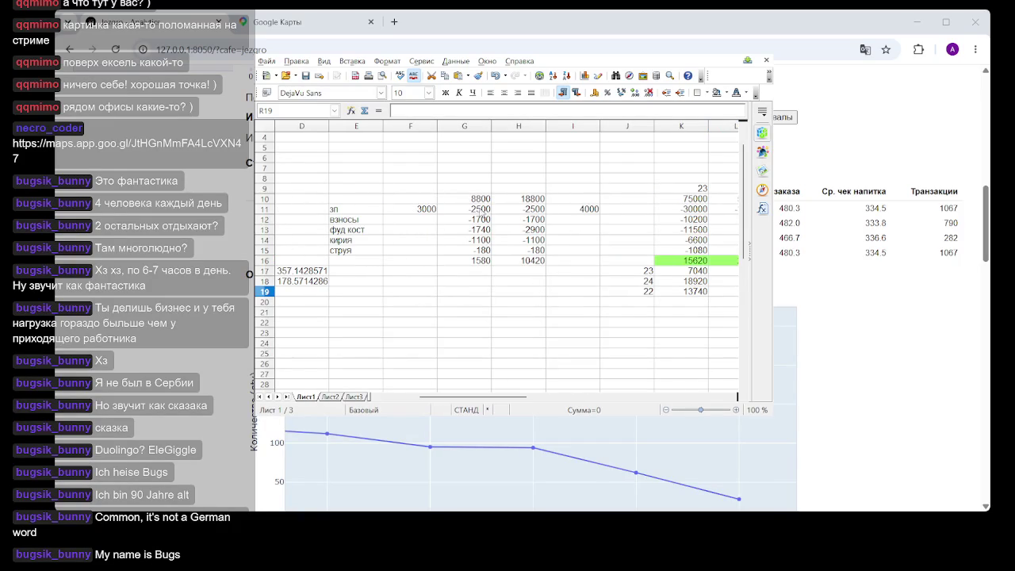
Change G10 from 8800 to 5000 so column G's total becomes -2220.
click(482, 200)
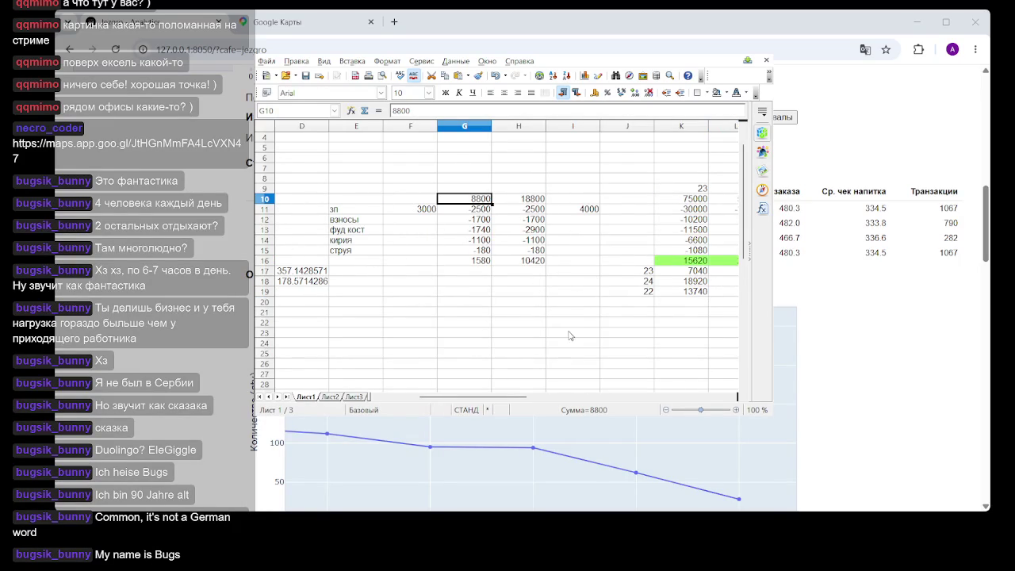
text(5000)
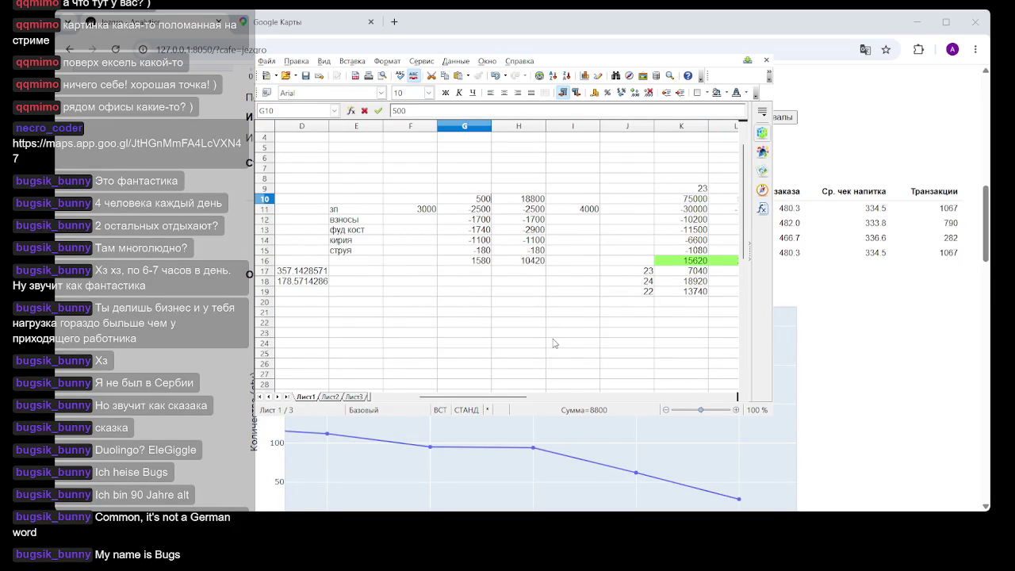
click(556, 342)
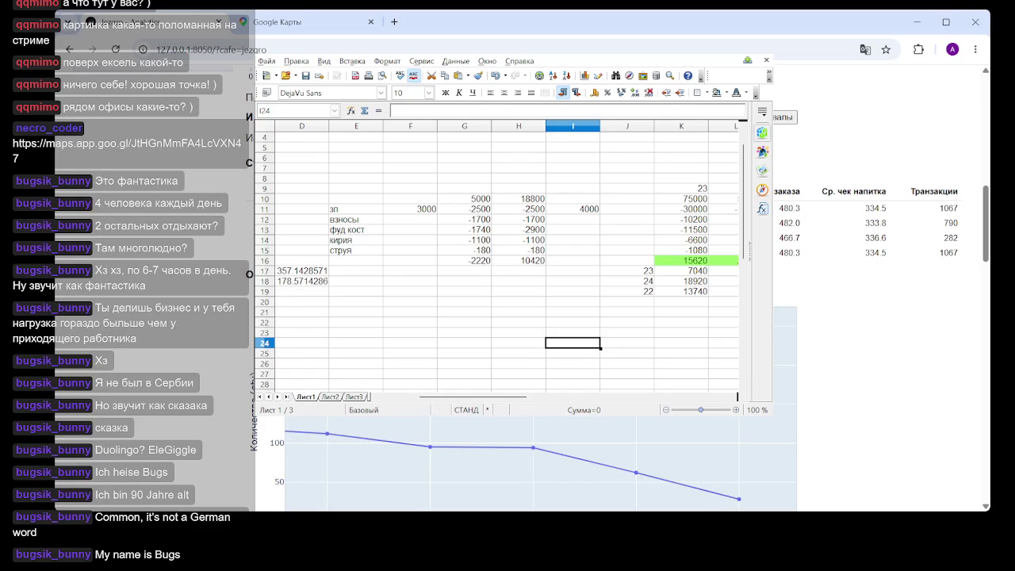
Close Calc to return to the Jezgro Coffee Analytics dashboard.
scroll(187, 231, up, 2)
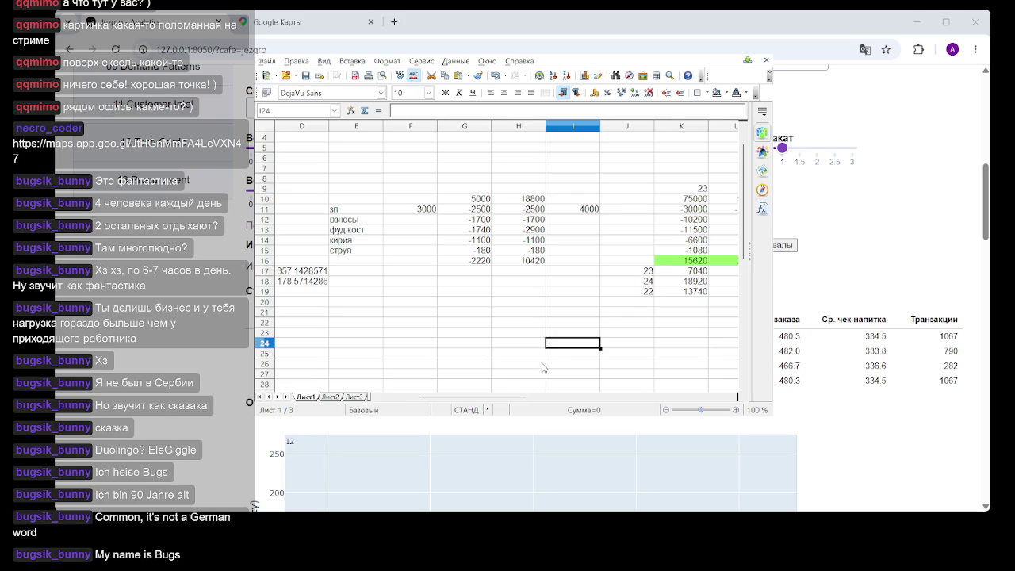
click(766, 60)
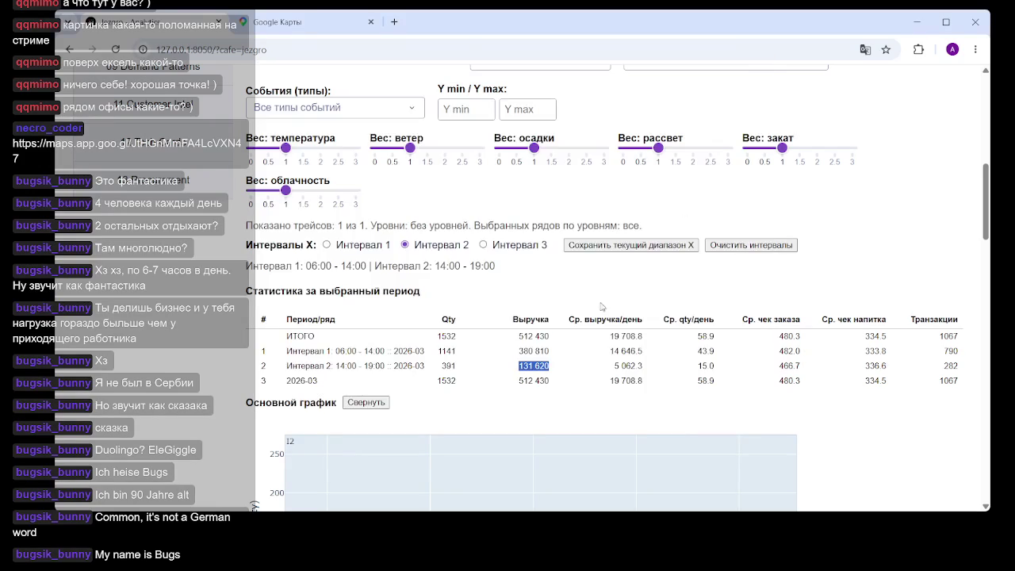
click(626, 370)
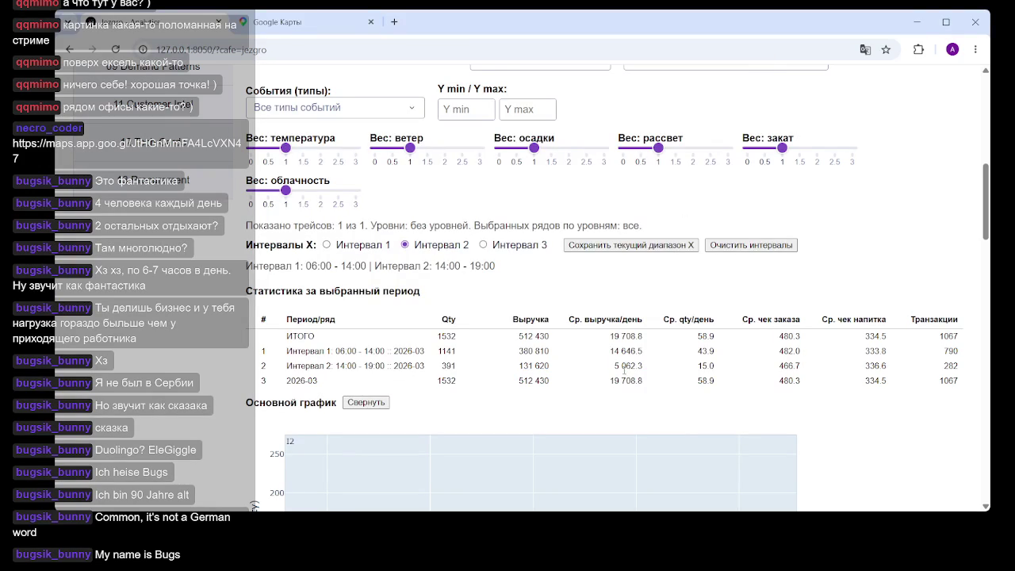